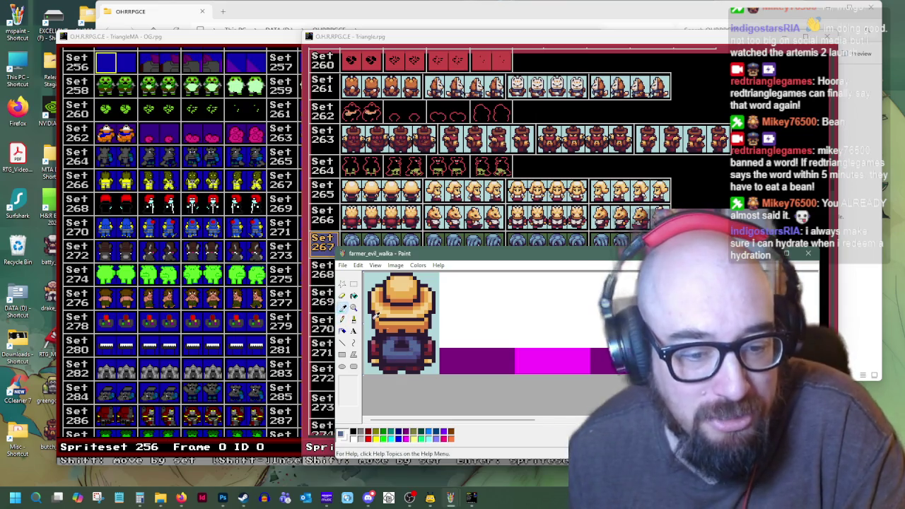
- Sample three colours from the back-view farmer sprite with the colour picker
{"action": "left_click", "coordinate": [402, 348]}
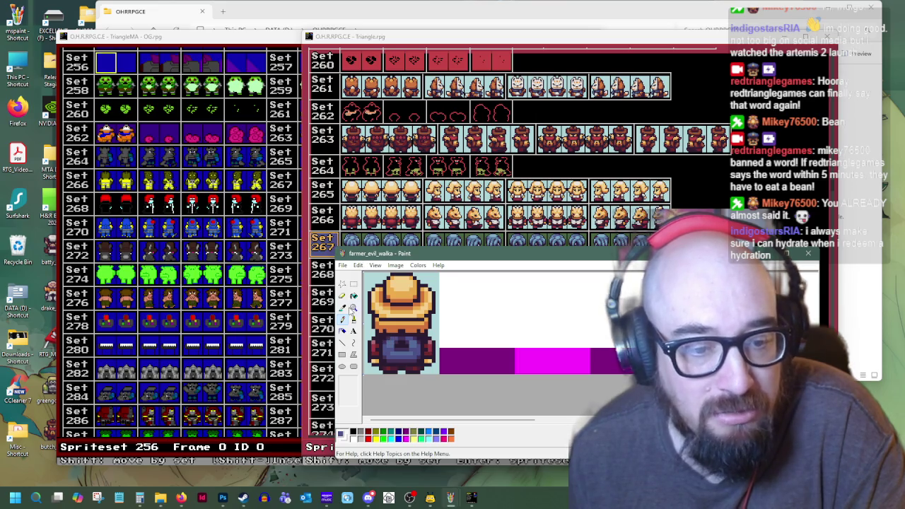
{"action": "left_click", "coordinate": [344, 312]}
{"action": "left_click", "coordinate": [401, 346]}
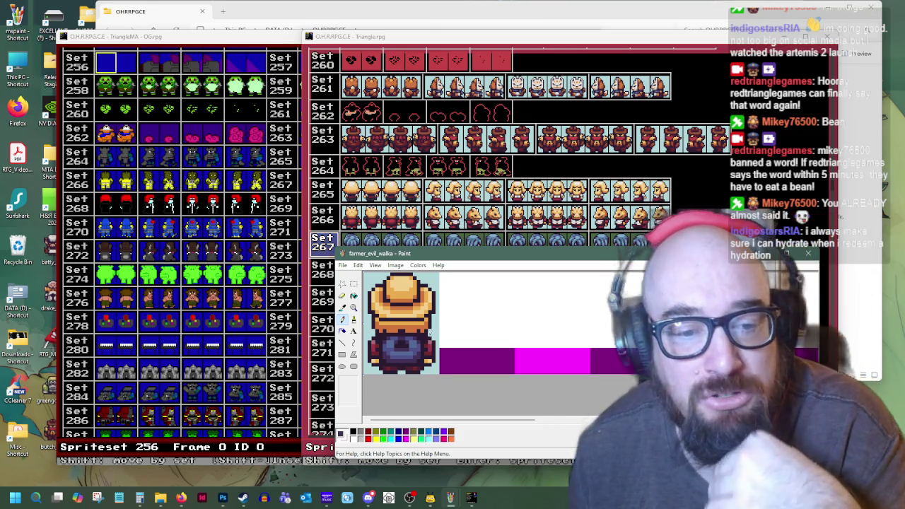
- Switch to the MTA_maincharacters sheet and copy a small sprite piece from it
{"action": "left_click", "coordinate": [331, 15]}
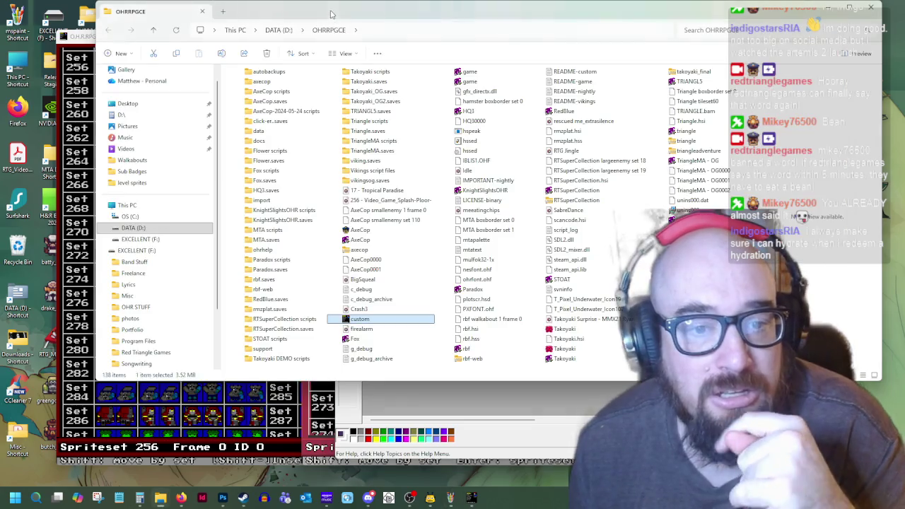
{"action": "left_click", "coordinate": [450, 498]}
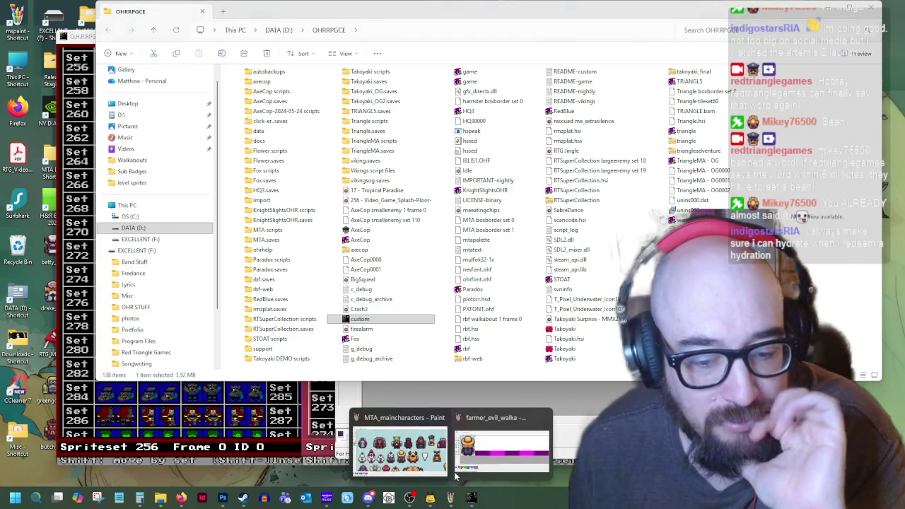
{"action": "left_click", "coordinate": [400, 449]}
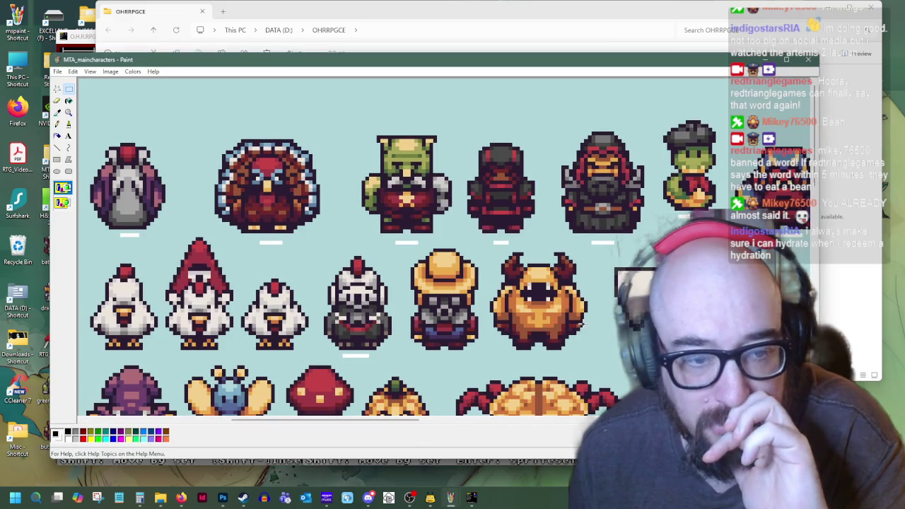
{"action": "scroll", "coordinate": [581, 324], "scroll_direction": "down", "scroll_amount": 3}
{"action": "scroll", "coordinate": [580, 341], "scroll_direction": "down", "scroll_amount": 3}
{"action": "scroll", "coordinate": [566, 304], "scroll_direction": "up", "scroll_amount": 3}
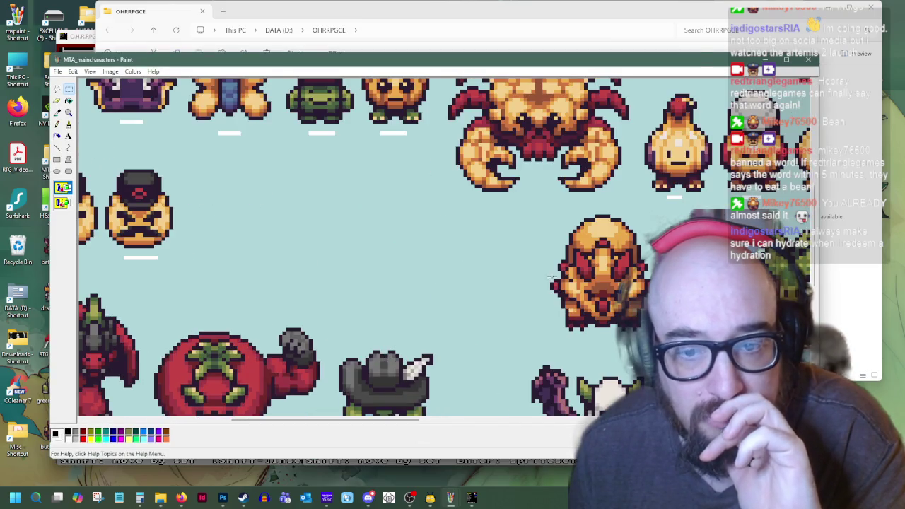
{"action": "right_click", "coordinate": [577, 246]}
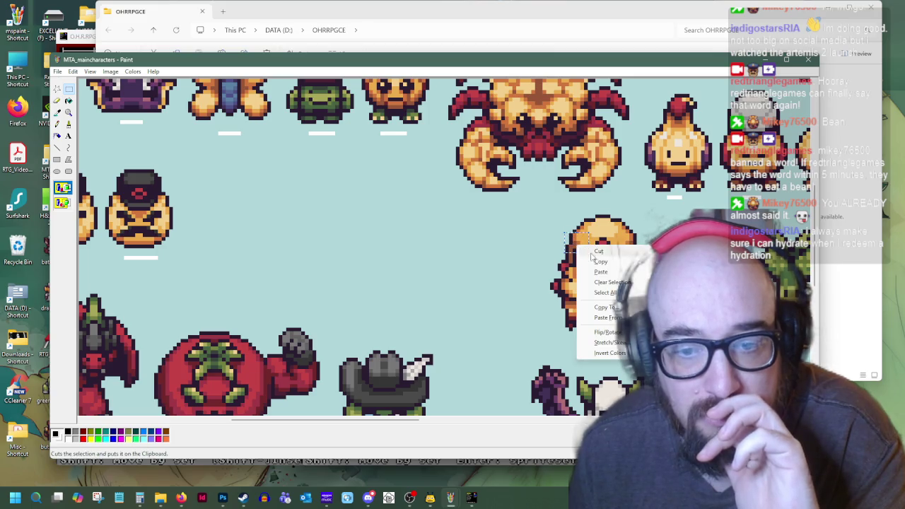
{"action": "left_click", "coordinate": [596, 259]}
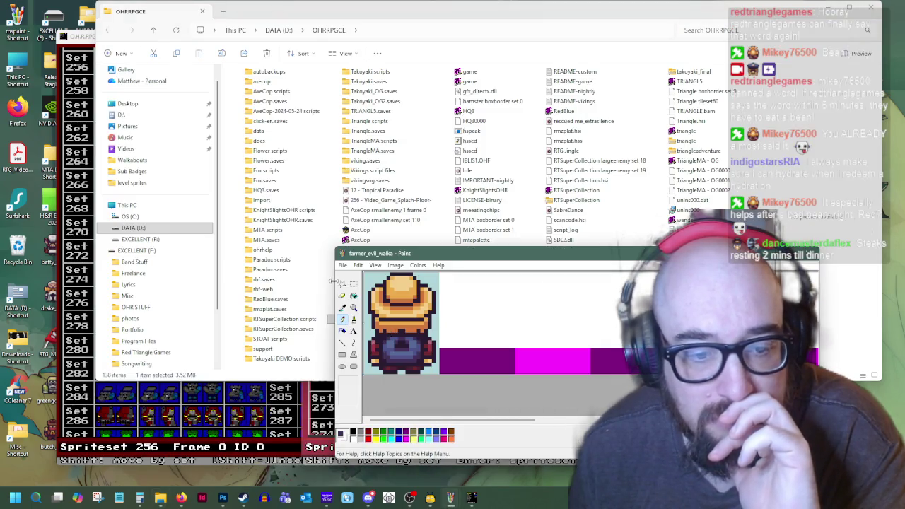
- Paste the piece into farmer_evil_walka and drag it to the right of the farmer
{"action": "left_click", "coordinate": [354, 283]}
{"action": "right_click", "coordinate": [462, 284]}
{"action": "left_click", "coordinate": [481, 312]}
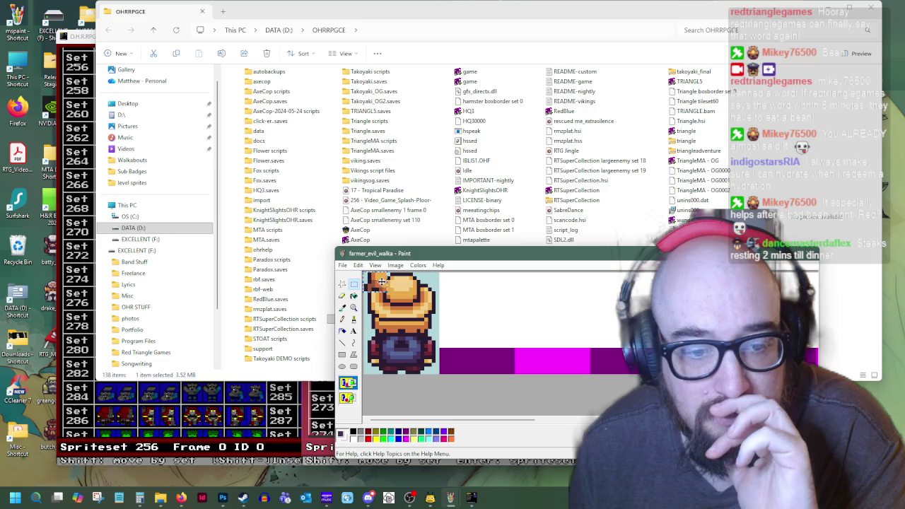
{"action": "left_click_drag", "start_coordinate": [381, 282], "coordinate": [472, 290]}
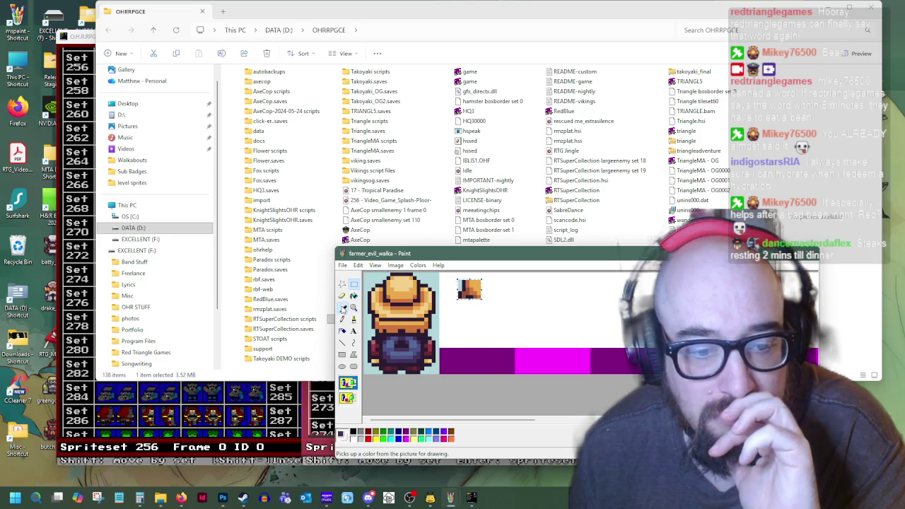
{"action": "left_click", "coordinate": [342, 309]}
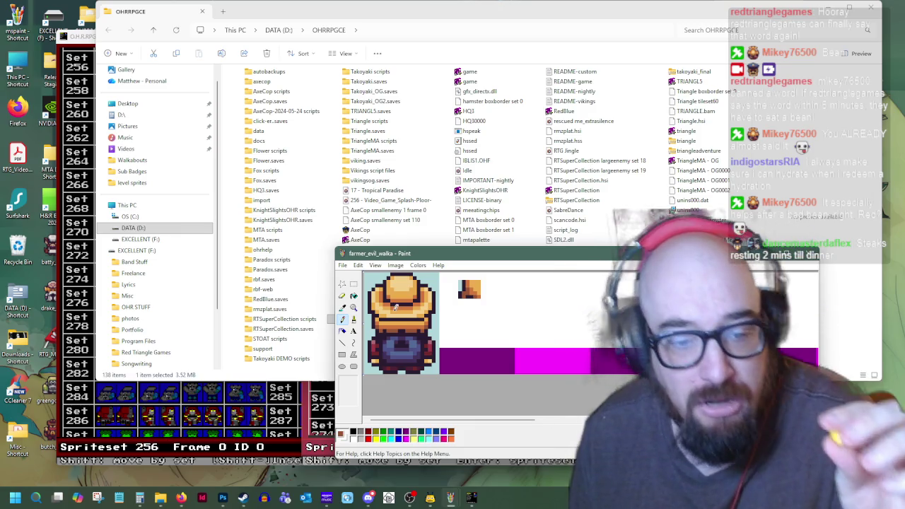
- Pick a colour from the farmer sprite, then scroll the canvas right
{"action": "left_click", "coordinate": [353, 309]}
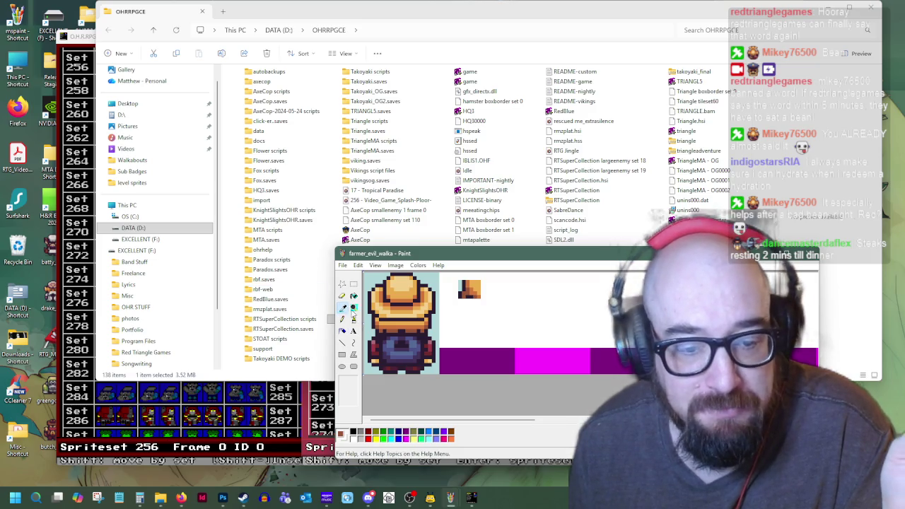
{"action": "left_click", "coordinate": [398, 323]}
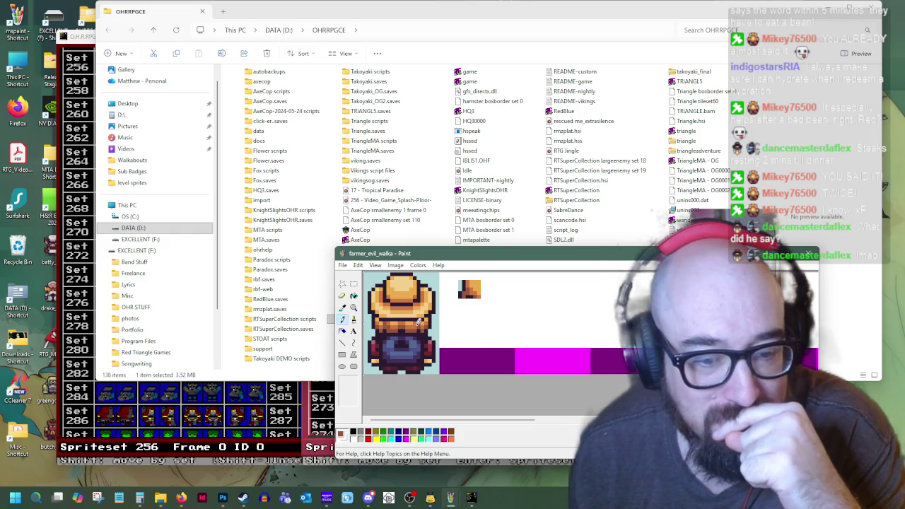
{"action": "scroll", "coordinate": [473, 349], "scroll_direction": "right", "scroll_amount": 5}
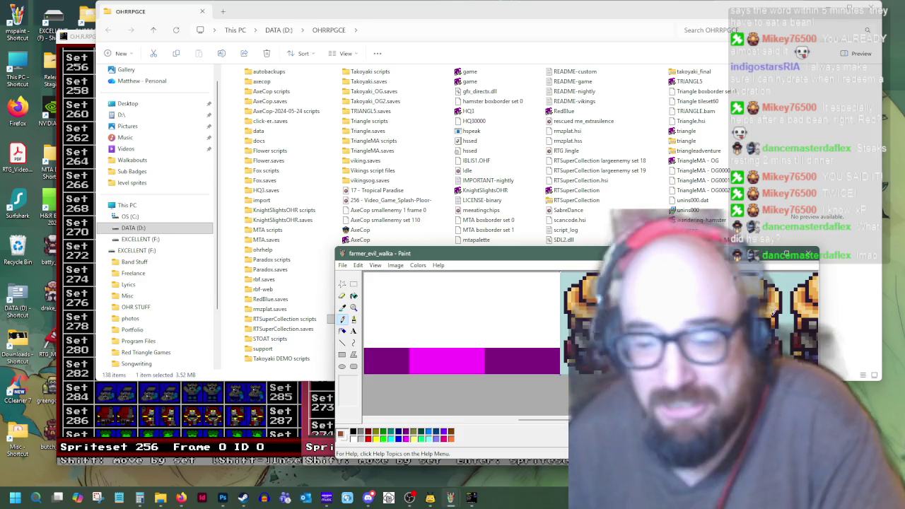
{"action": "scroll", "coordinate": [460, 322], "scroll_direction": "right", "scroll_amount": 3}
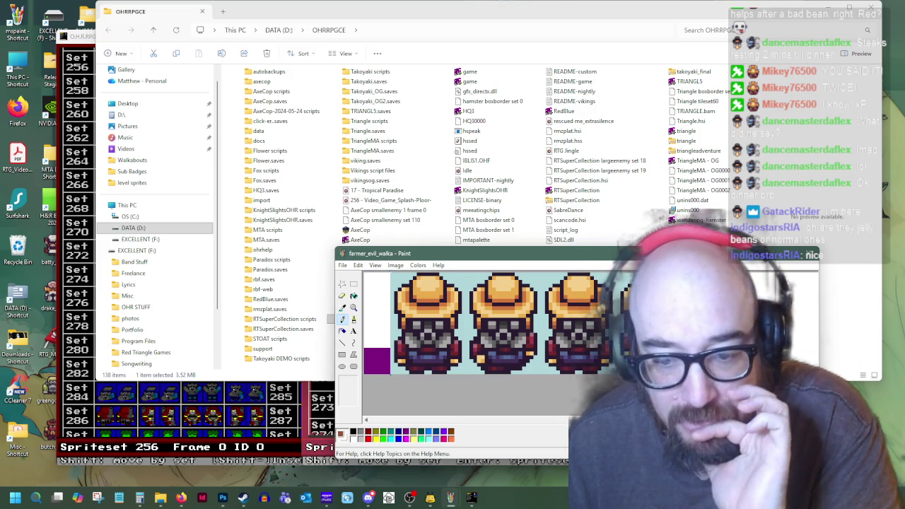
{"action": "mouse_move", "coordinate": [306, 497]}
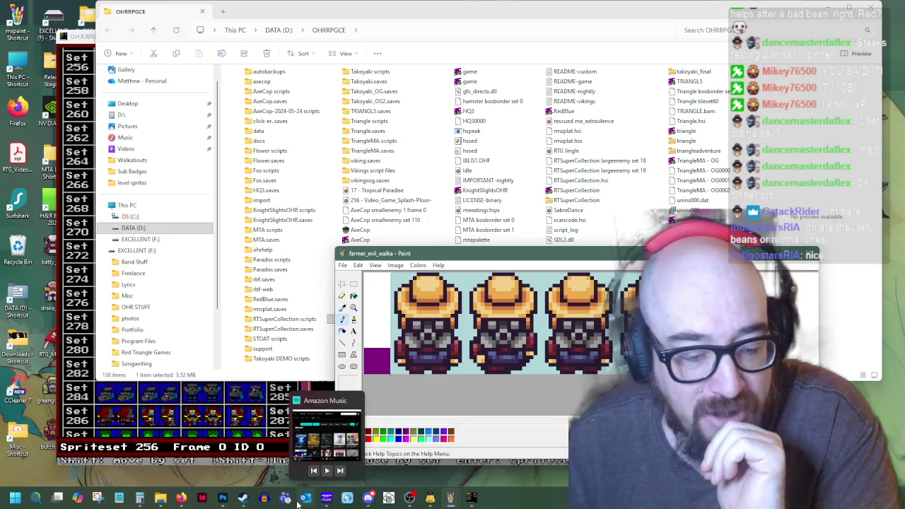
{"action": "left_click", "coordinate": [430, 498]}
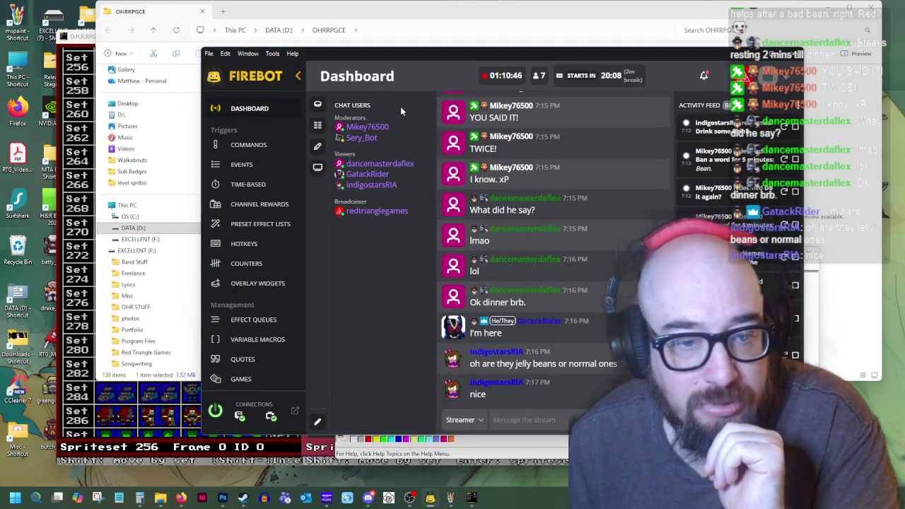
{"action": "left_click", "coordinate": [430, 498]}
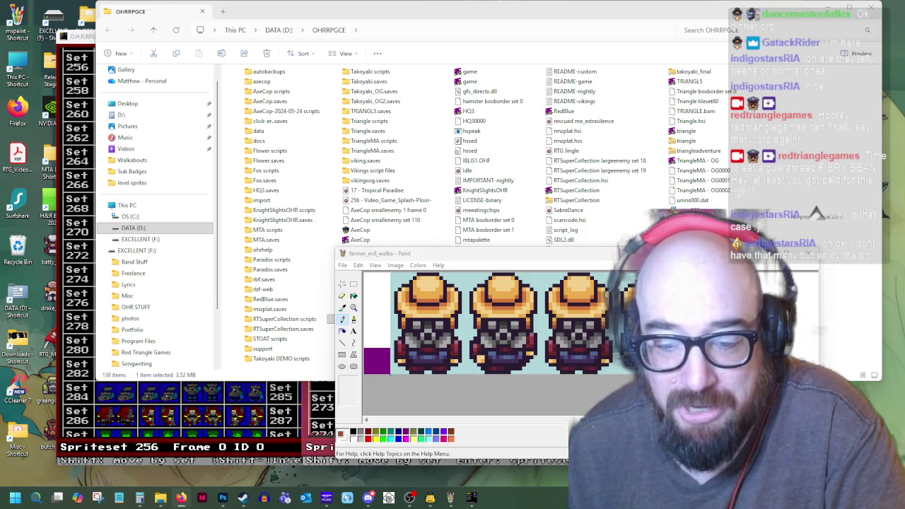
- Sample several shades from the farmer sprite, including its darker red and body colour
{"action": "left_click", "coordinate": [444, 419]}
{"action": "left_click_drag", "start_coordinate": [444, 419], "coordinate": [405, 420]}
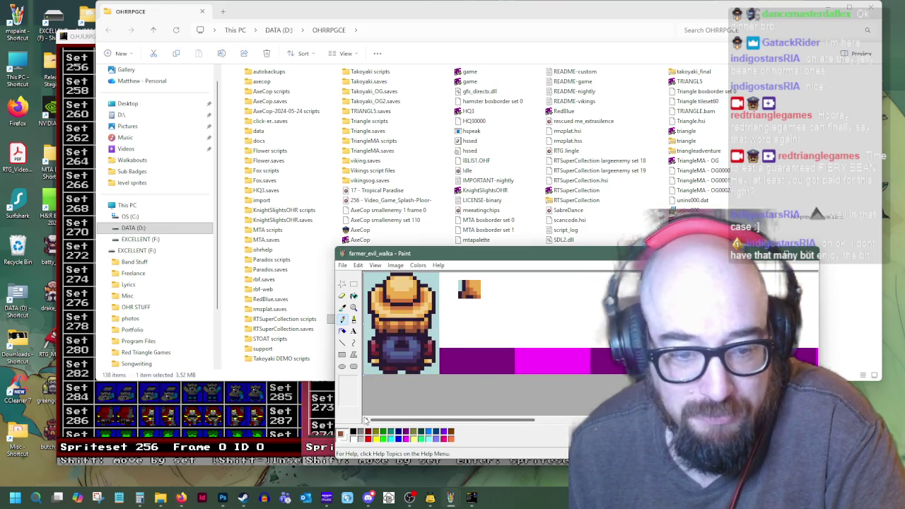
{"action": "left_click", "coordinate": [342, 307]}
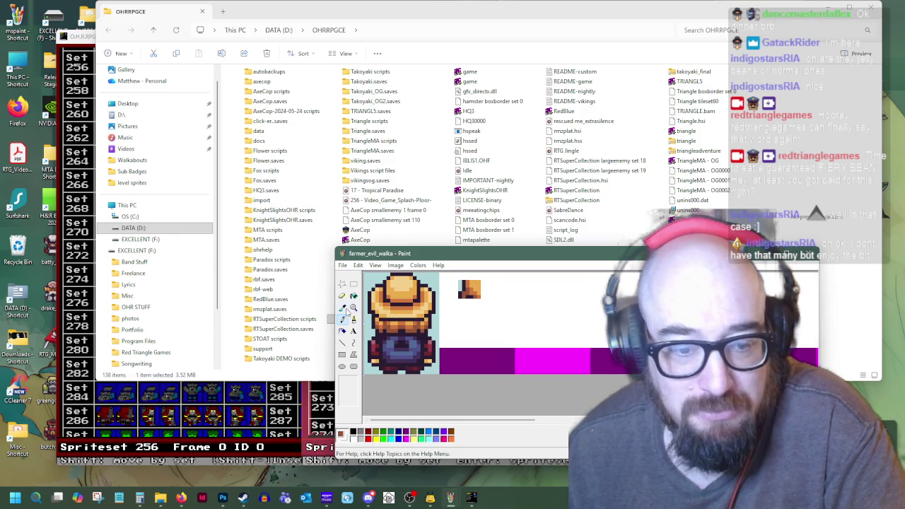
{"action": "left_click", "coordinate": [394, 324]}
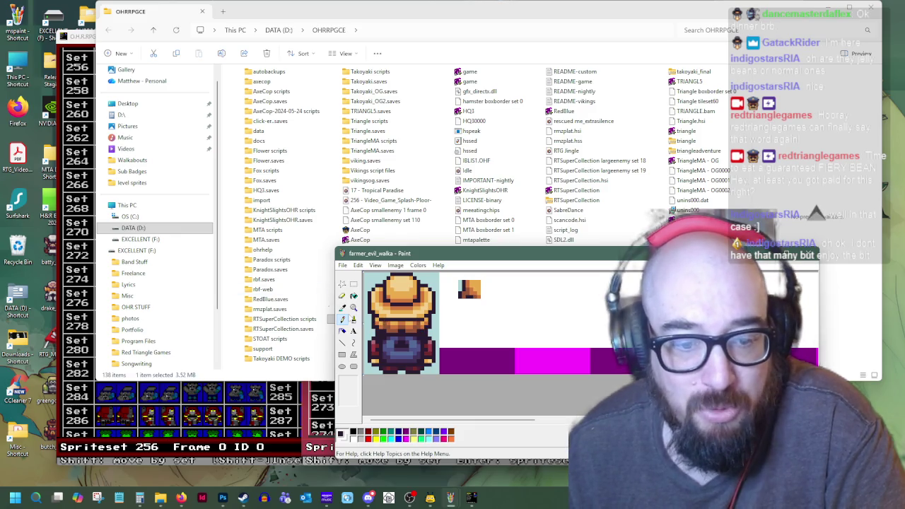
{"action": "left_click", "coordinate": [343, 309]}
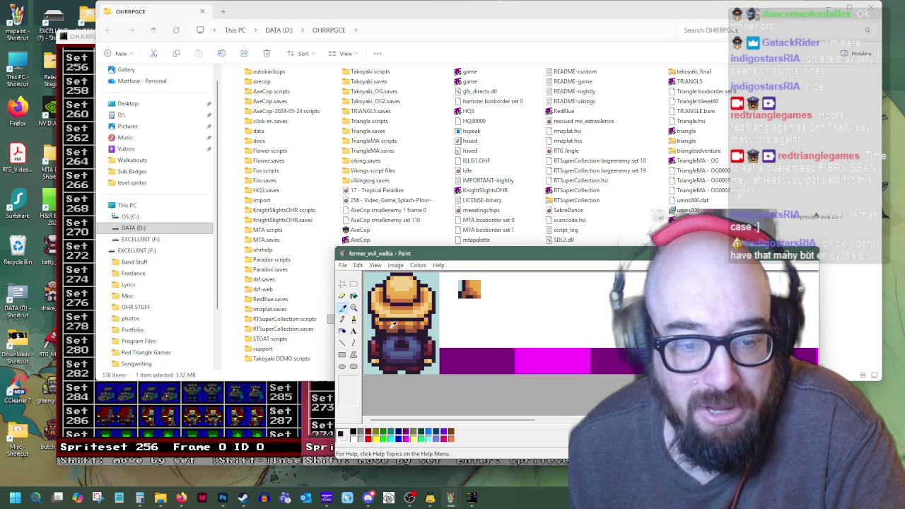
{"action": "left_click", "coordinate": [386, 323]}
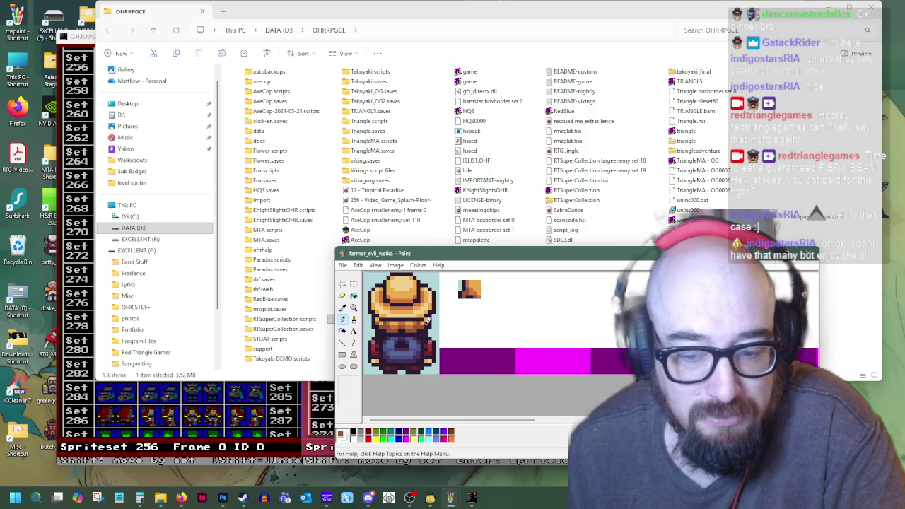
{"action": "key", "text": "i"}
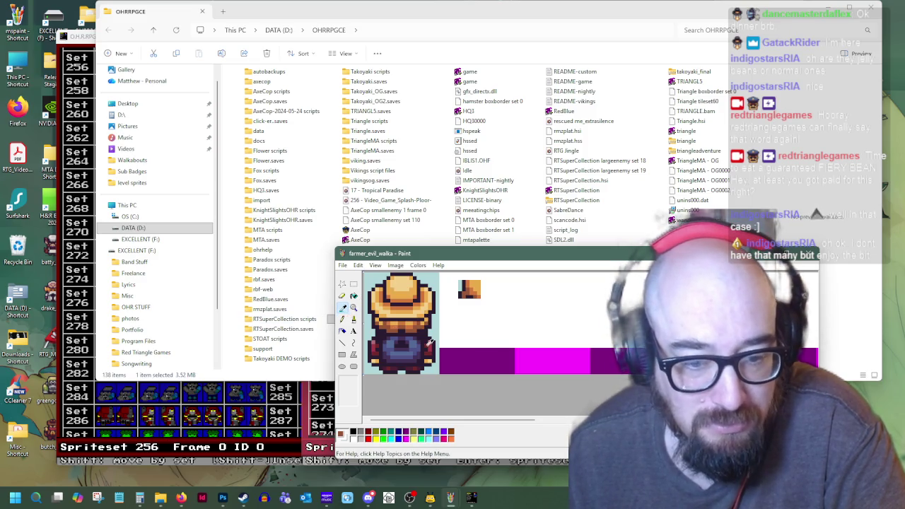
{"action": "left_click", "coordinate": [430, 324]}
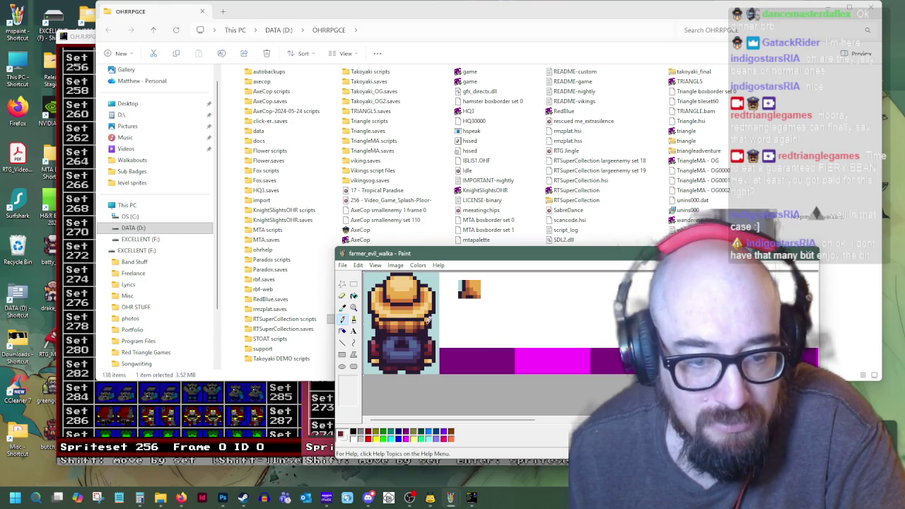
{"action": "left_click", "coordinate": [342, 309]}
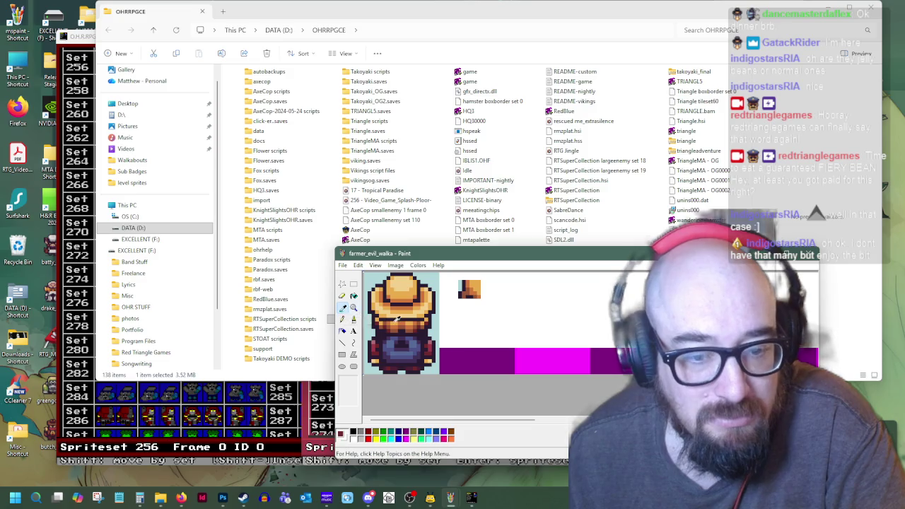
{"action": "left_click", "coordinate": [396, 328]}
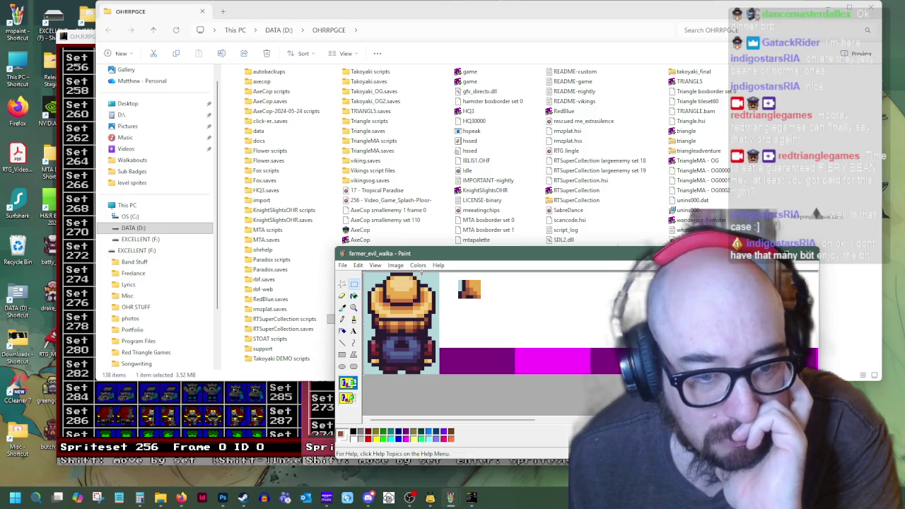
- Copy the back-view farmer frame, paste it right of the original, and commit it
{"action": "left_click_drag", "start_coordinate": [425, 274], "coordinate": [325, 346]}
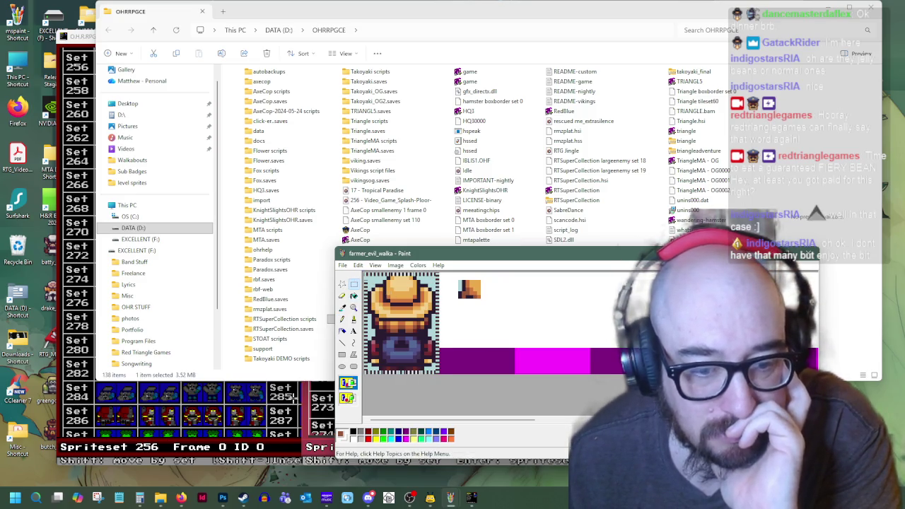
{"action": "right_click", "coordinate": [403, 317]}
{"action": "left_click", "coordinate": [415, 331]}
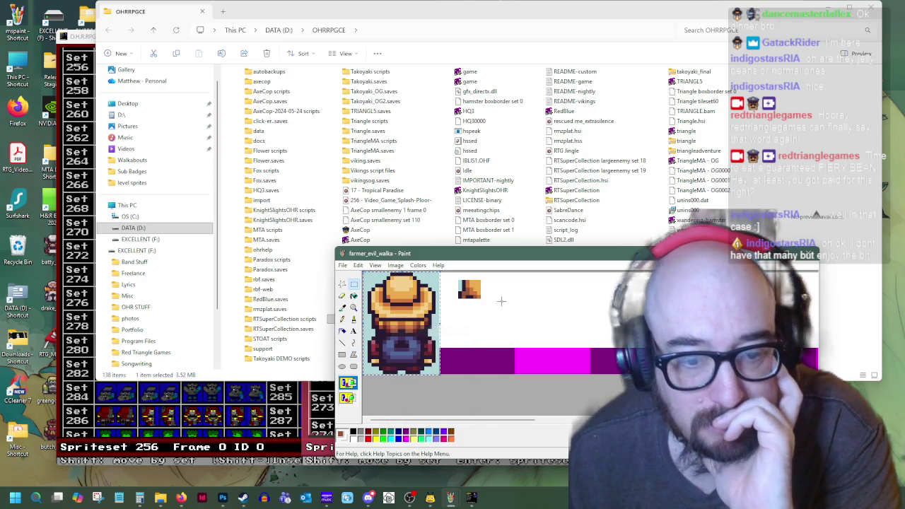
{"action": "right_click", "coordinate": [512, 300]}
{"action": "left_click", "coordinate": [524, 324]}
{"action": "mouse_move", "coordinate": [362, 308]}
{"action": "left_mouse_down"}
{"action": "mouse_move", "coordinate": [446, 307]}
{"action": "mouse_move", "coordinate": [471, 342]}
{"action": "left_mouse_up"}
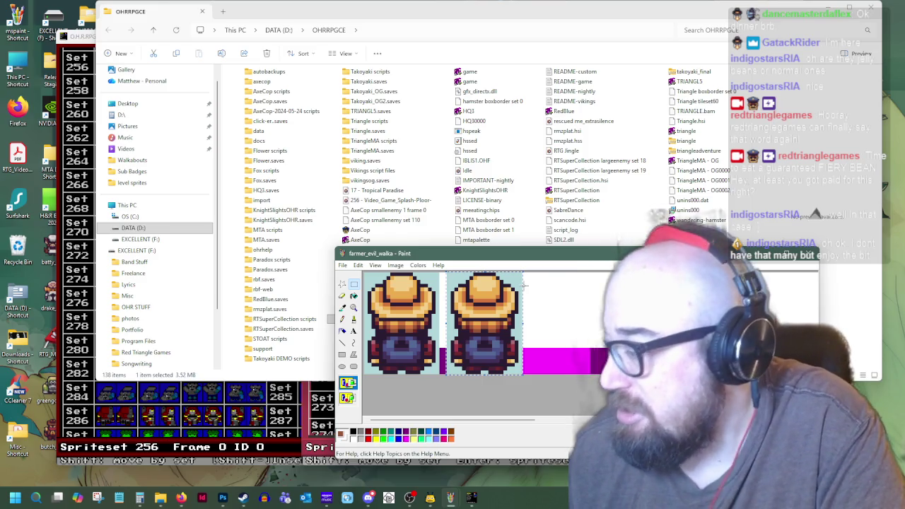
{"action": "left_click", "coordinate": [591, 317]}
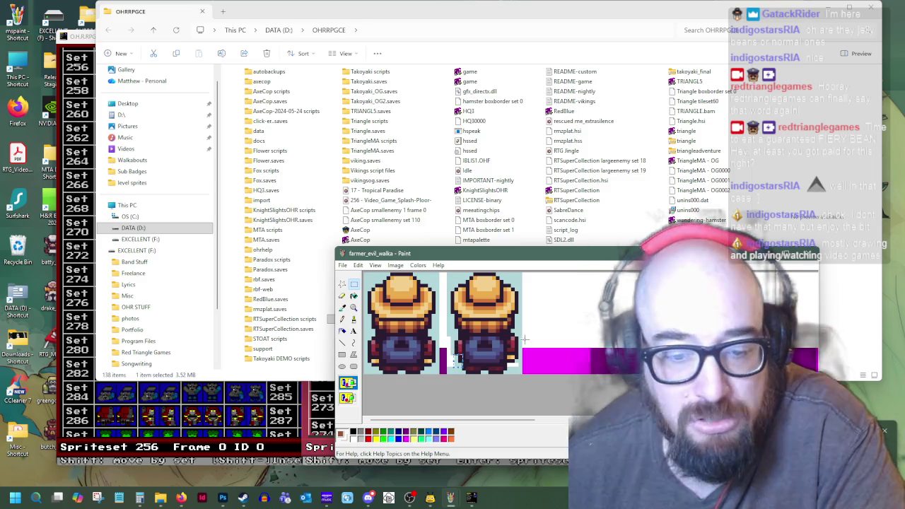
- Sample the sprite's light background colour and another shade to recolour the second frame
{"action": "left_click", "coordinate": [342, 308]}
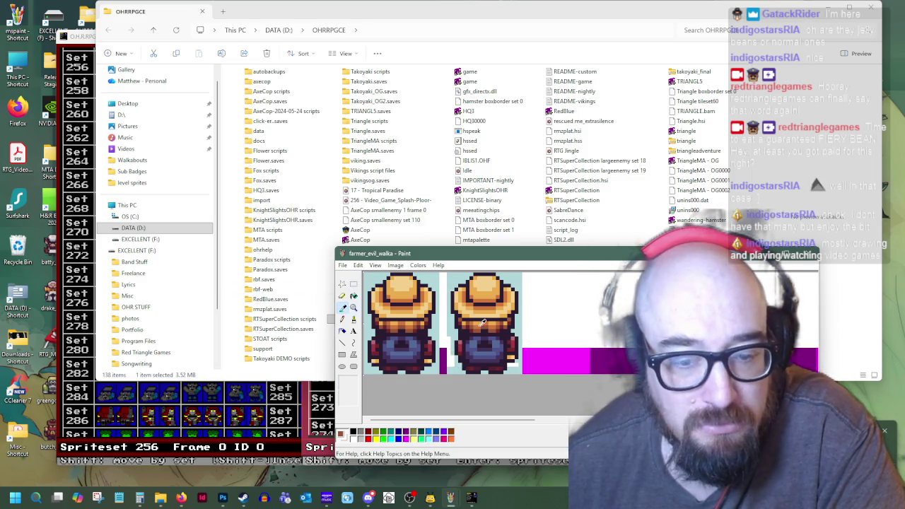
{"action": "left_click", "coordinate": [452, 333]}
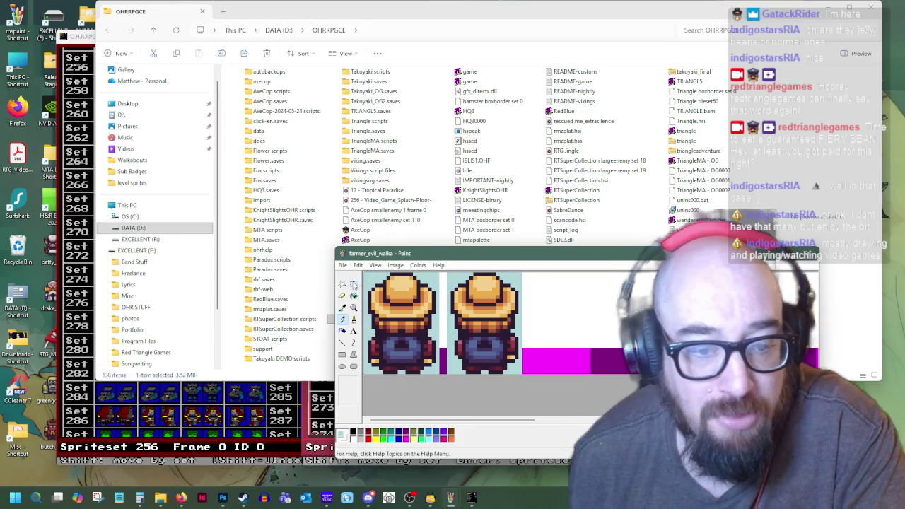
{"action": "left_click", "coordinate": [353, 285]}
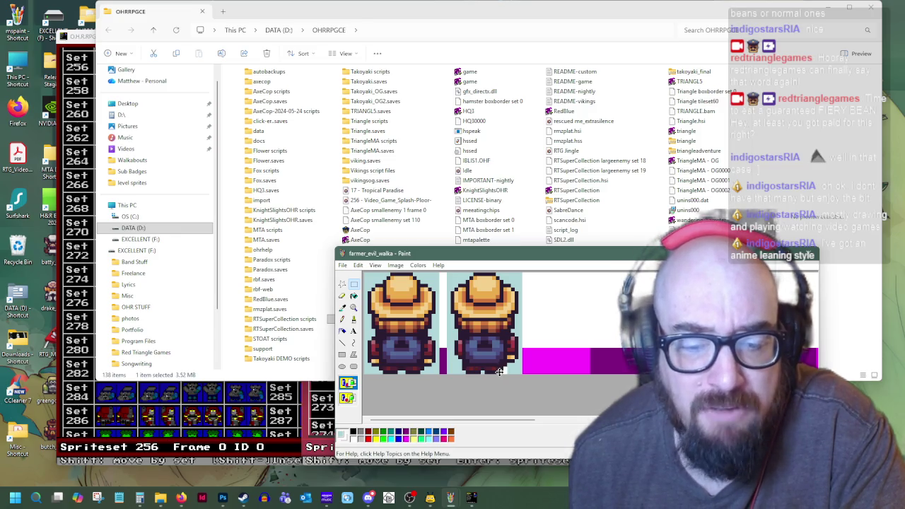
{"action": "left_click", "coordinate": [342, 308]}
{"action": "left_click", "coordinate": [486, 365]}
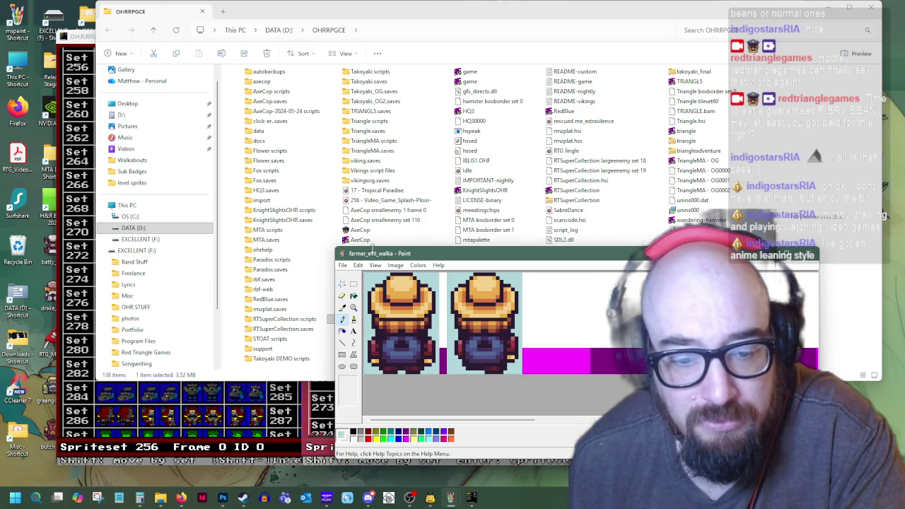
{"action": "left_click", "coordinate": [353, 283]}
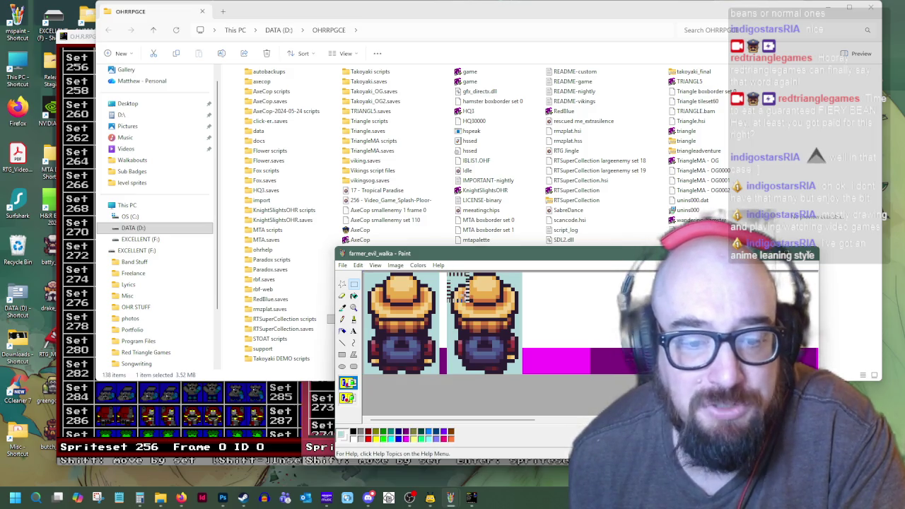
- Copy both back-view frames with Ctrl+C/Ctrl+V and place the copy to their right
{"action": "mouse_move", "coordinate": [466, 300]}
{"action": "left_mouse_down"}
{"action": "mouse_move", "coordinate": [522, 374]}
{"action": "mouse_move", "coordinate": [471, 358]}
{"action": "left_mouse_up"}
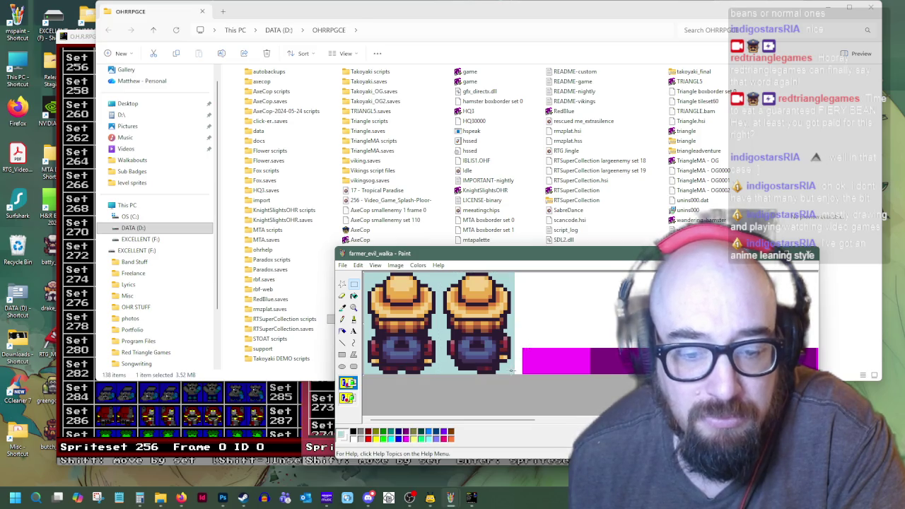
{"action": "left_click_drag", "start_coordinate": [511, 373], "coordinate": [339, 247]}
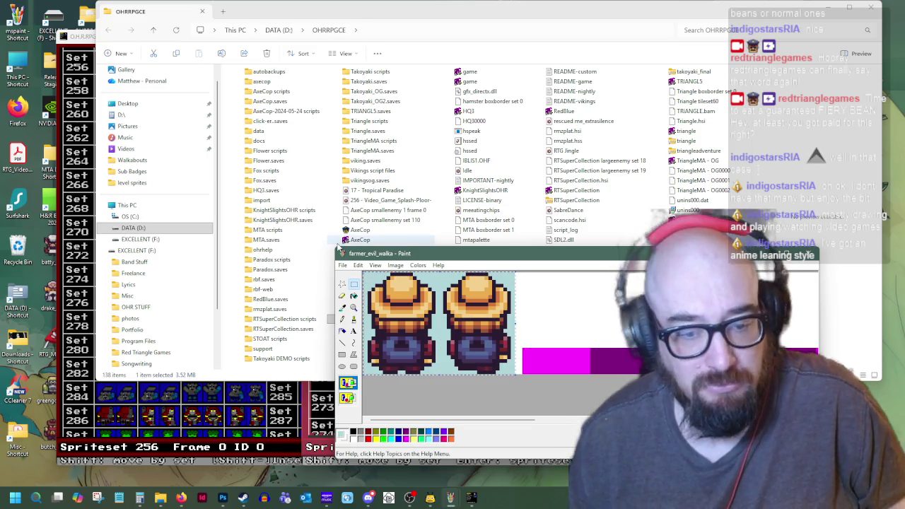
{"action": "key", "text": "ctrl+c"}
{"action": "key", "text": "ctrl+v"}
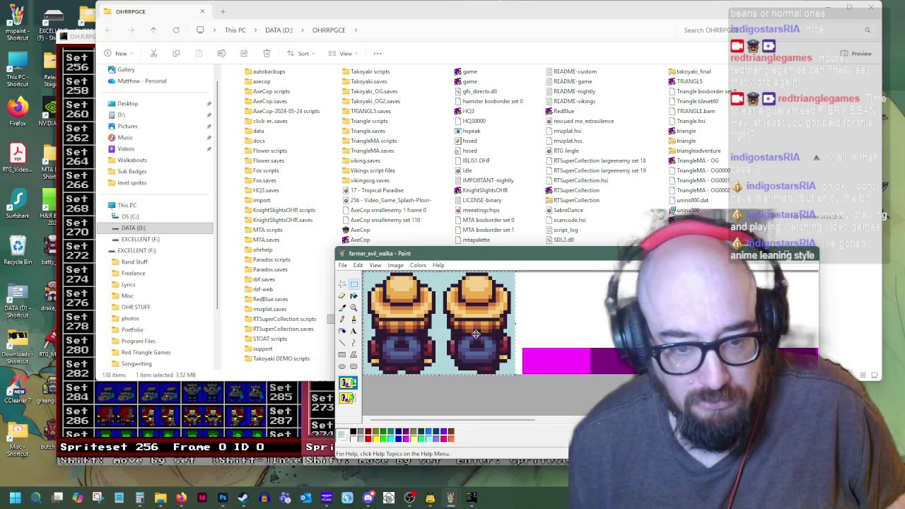
{"action": "mouse_move", "coordinate": [399, 322]}
{"action": "left_mouse_down"}
{"action": "mouse_move", "coordinate": [593, 322]}
{"action": "mouse_move", "coordinate": [550, 330]}
{"action": "left_mouse_up"}
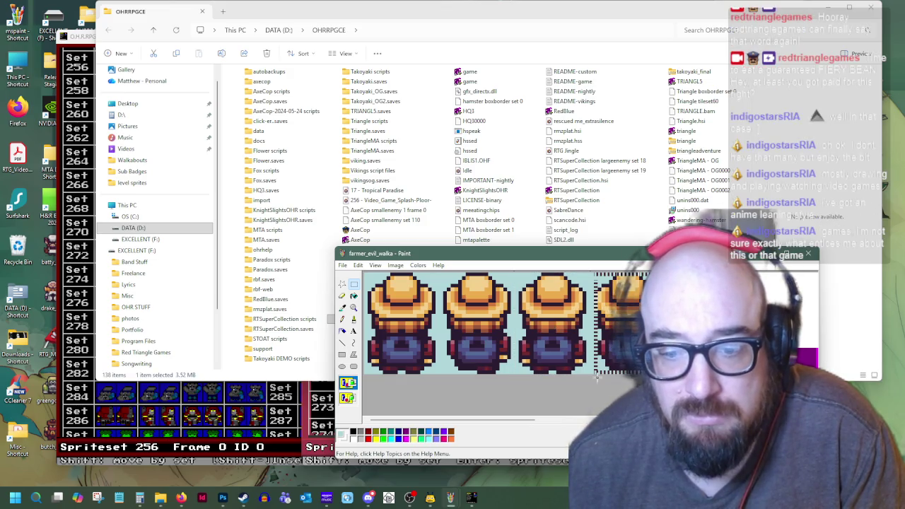
{"action": "left_click_drag", "start_coordinate": [658, 272], "coordinate": [596, 385]}
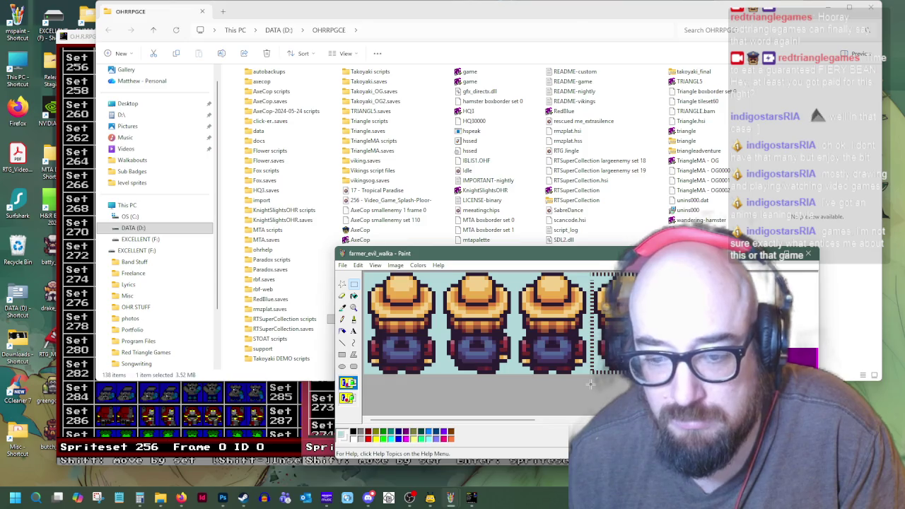
- Nudge the rightmost frame left and flip it horizontally with Ctrl+R
{"action": "left_click_drag", "start_coordinate": [624, 329], "coordinate": [618, 330]}
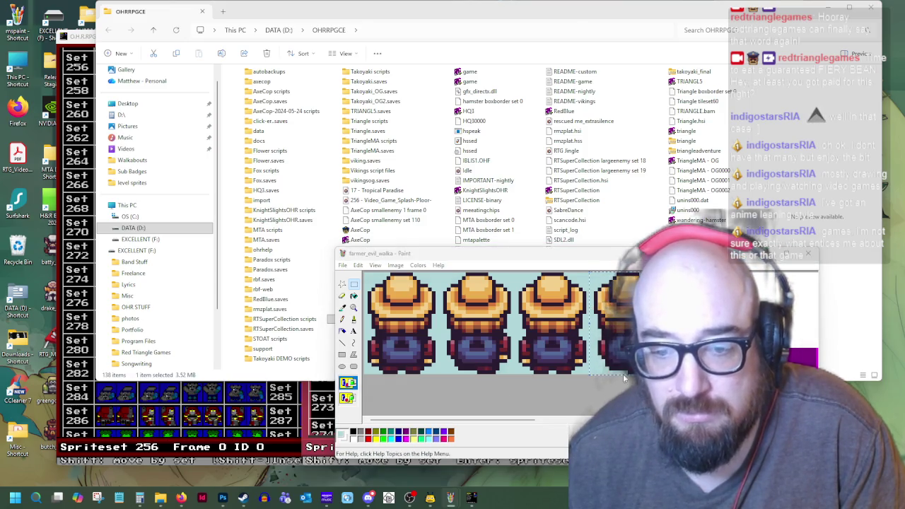
{"action": "key", "text": "ctrl+r"}
{"action": "key", "text": "Return"}
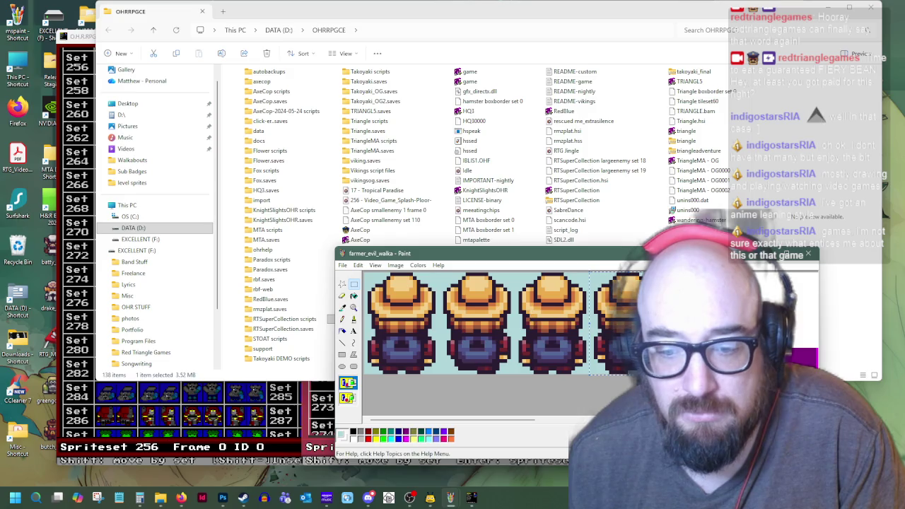
{"action": "right_click", "coordinate": [385, 266]}
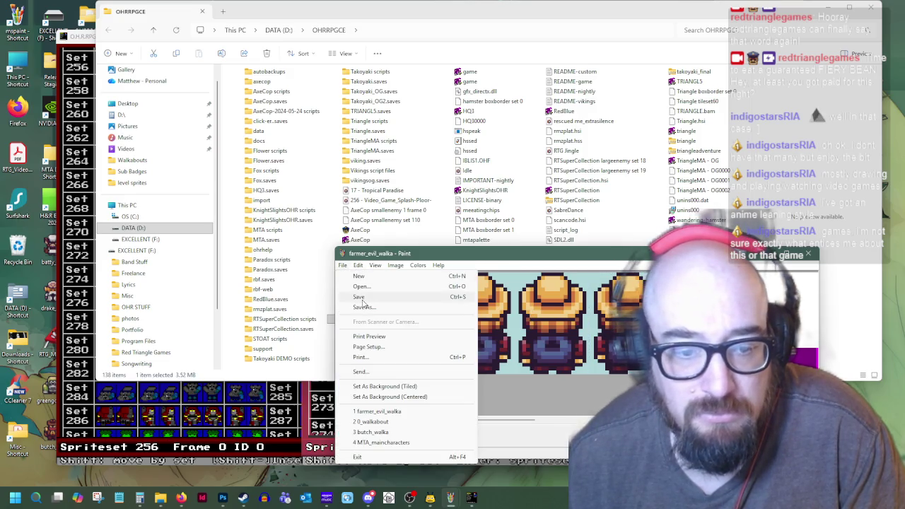
{"action": "key", "text": "ctrl+v"}
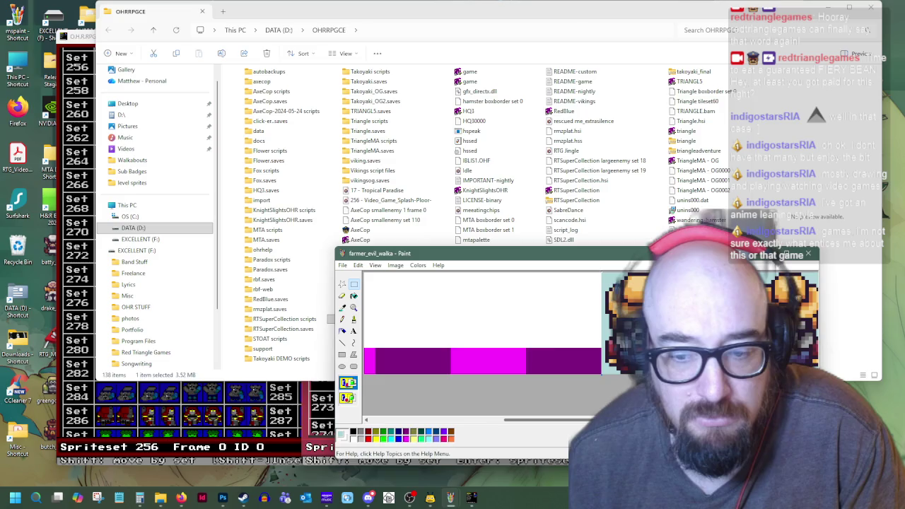
- Paste the copied farmer hat and move it into the blank area above the magenta band
{"action": "left_click_drag", "start_coordinate": [645, 271], "coordinate": [626, 271]}
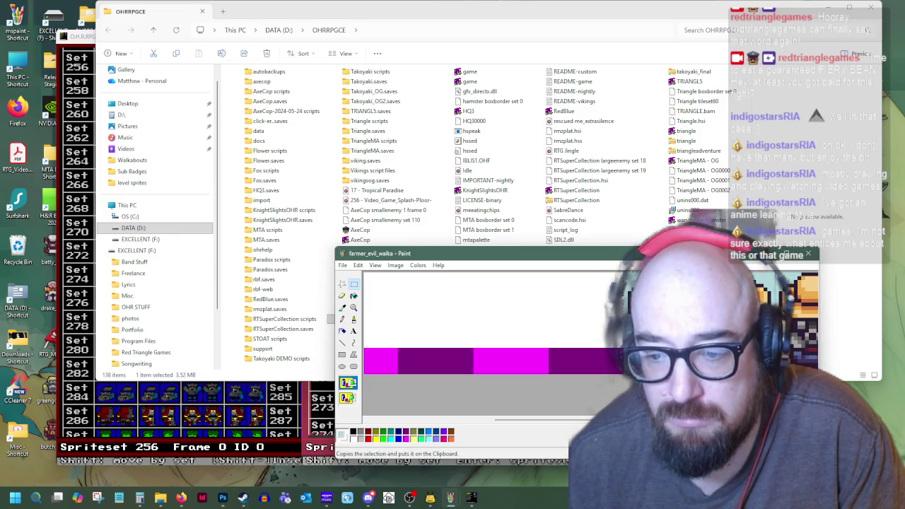
{"action": "right_click", "coordinate": [488, 302]}
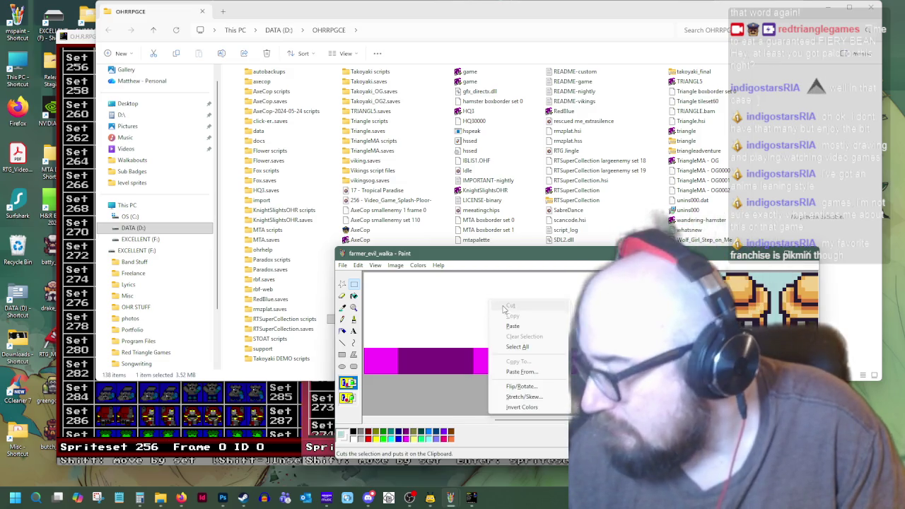
{"action": "left_click", "coordinate": [513, 326]}
{"action": "mouse_move", "coordinate": [380, 289]}
{"action": "left_mouse_down"}
{"action": "mouse_move", "coordinate": [497, 300]}
{"action": "mouse_move", "coordinate": [492, 316]}
{"action": "mouse_move", "coordinate": [500, 302]}
{"action": "left_mouse_up"}
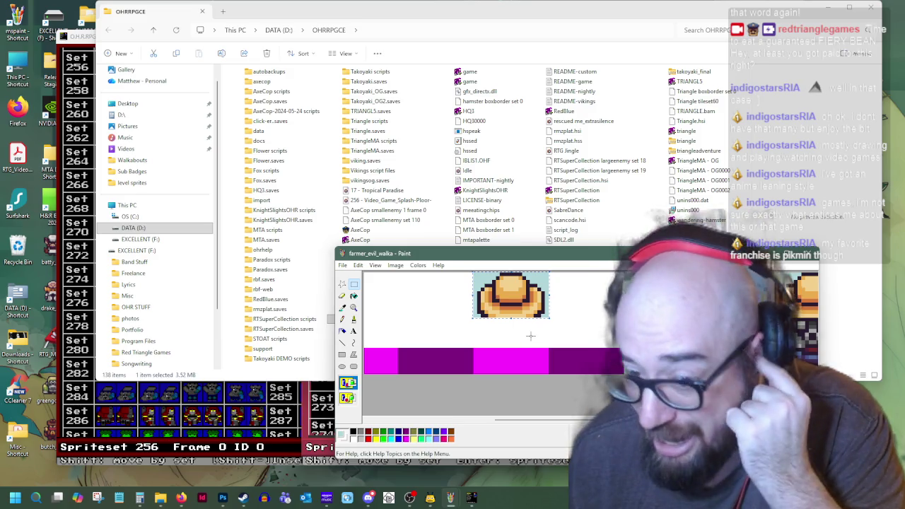
- Commit the pasted hat and sample the dark outline colour from the sprite
{"action": "left_click", "coordinate": [531, 336]}
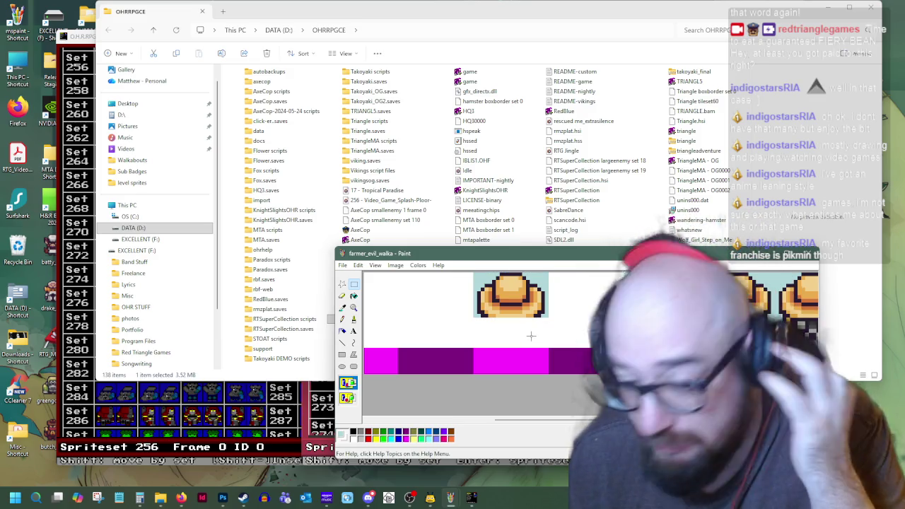
{"action": "left_click", "coordinate": [342, 307]}
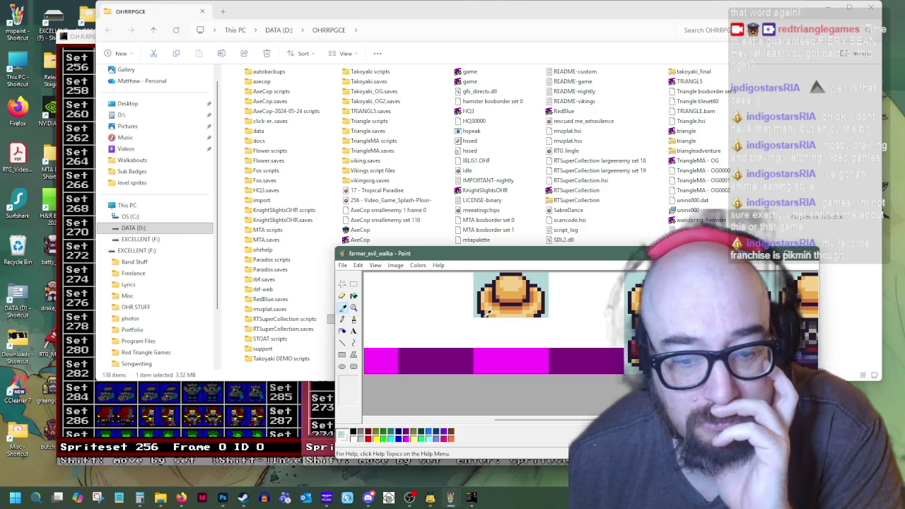
{"action": "left_click", "coordinate": [487, 314]}
{"action": "left_click", "coordinate": [343, 343]}
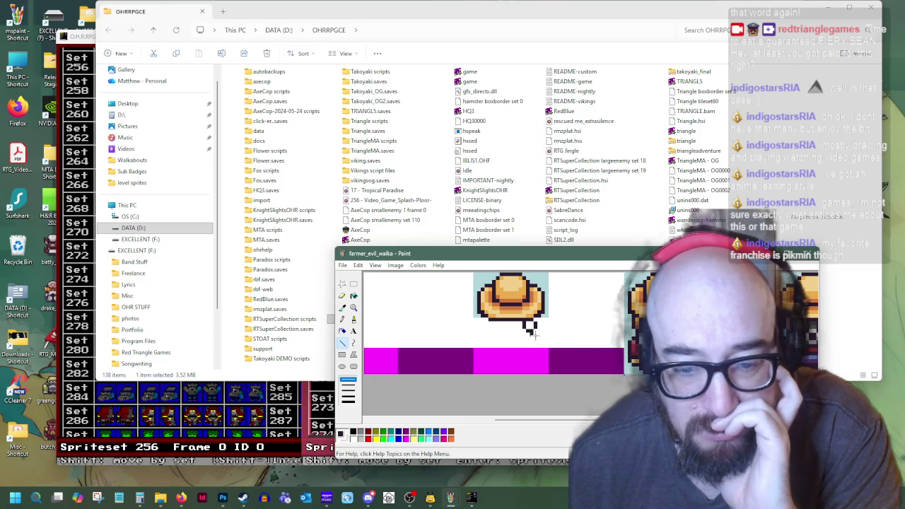
- Draw trial black lines below the straw hat and undo both strokes
{"action": "left_click_drag", "start_coordinate": [622, 349], "coordinate": [515, 352]}
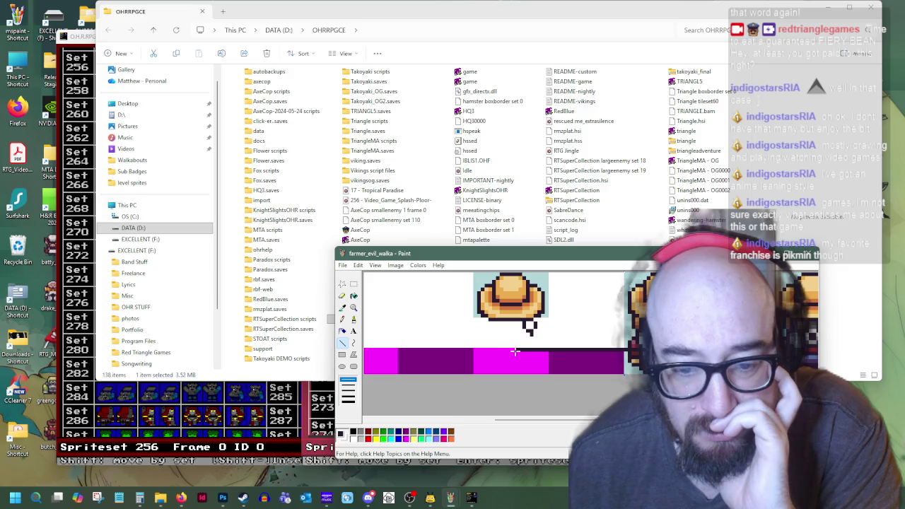
{"action": "key", "text": "ctrl+z"}
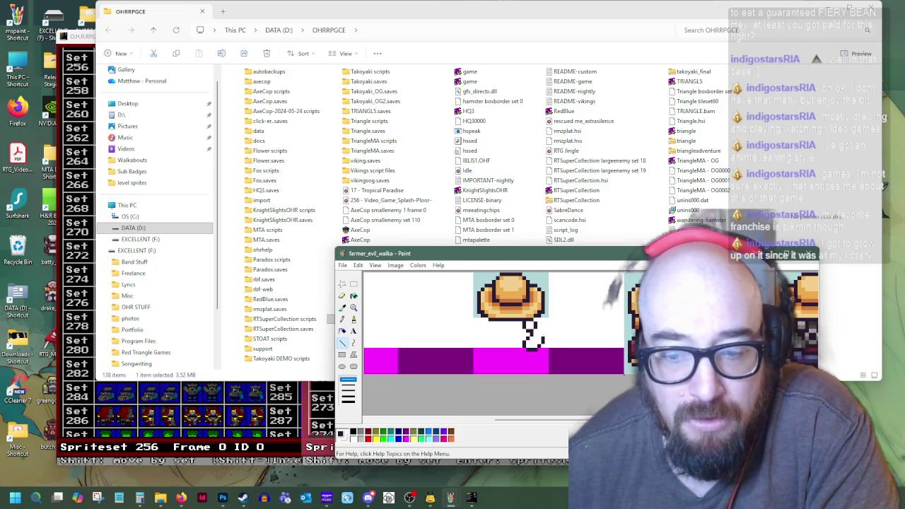
{"action": "left_click_drag", "start_coordinate": [633, 330], "coordinate": [529, 330]}
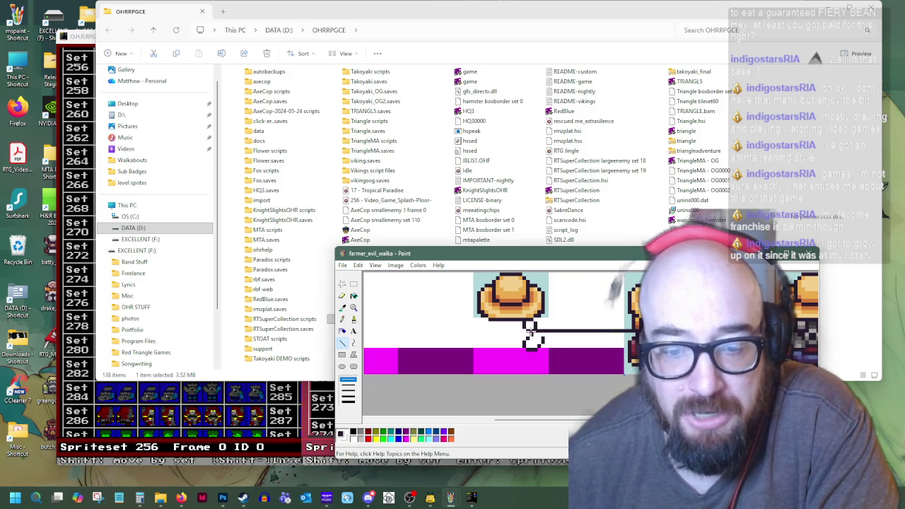
{"action": "key", "text": "ctrl+z"}
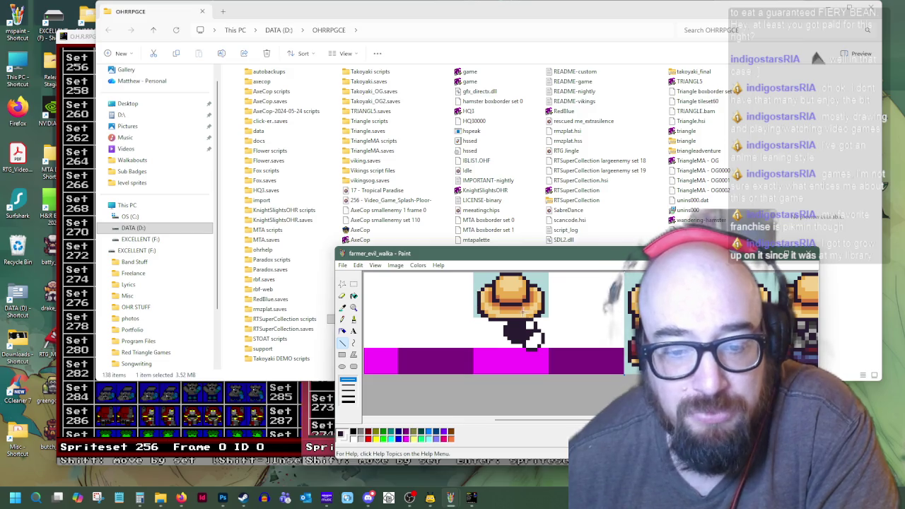
- Sample colours from the side farmer sprite's dark lower body
{"action": "left_click", "coordinate": [353, 284]}
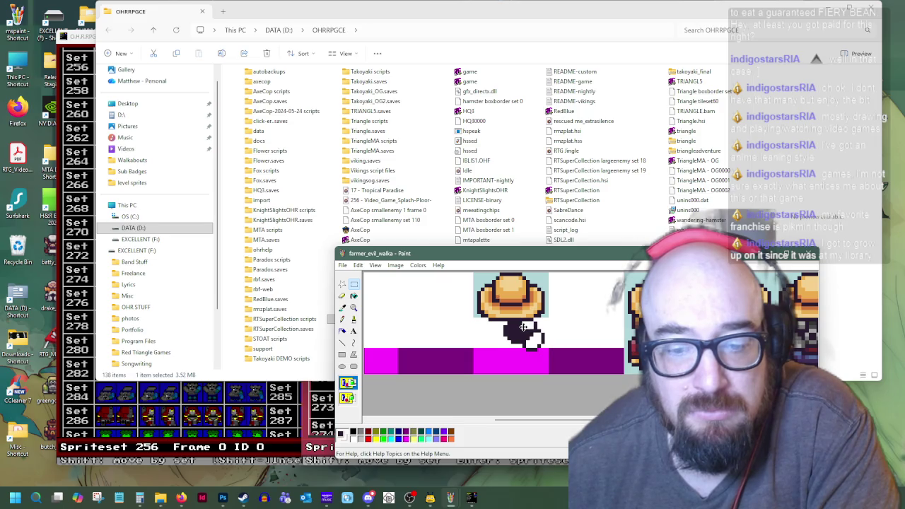
{"action": "left_click", "coordinate": [342, 319]}
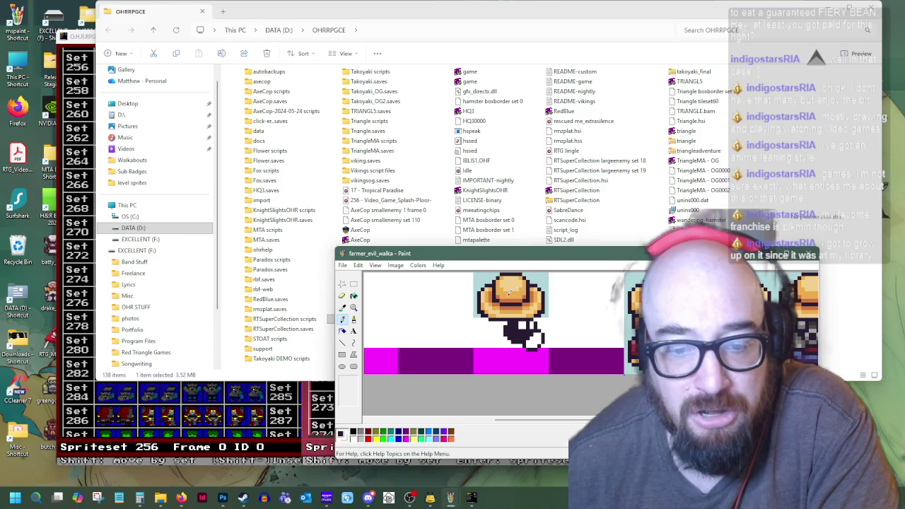
{"action": "left_click", "coordinate": [342, 307]}
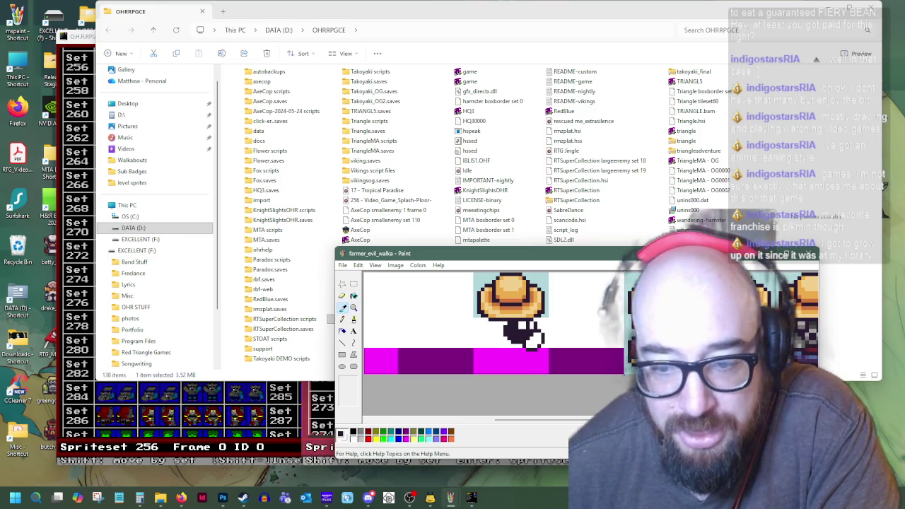
{"action": "left_click", "coordinate": [533, 320]}
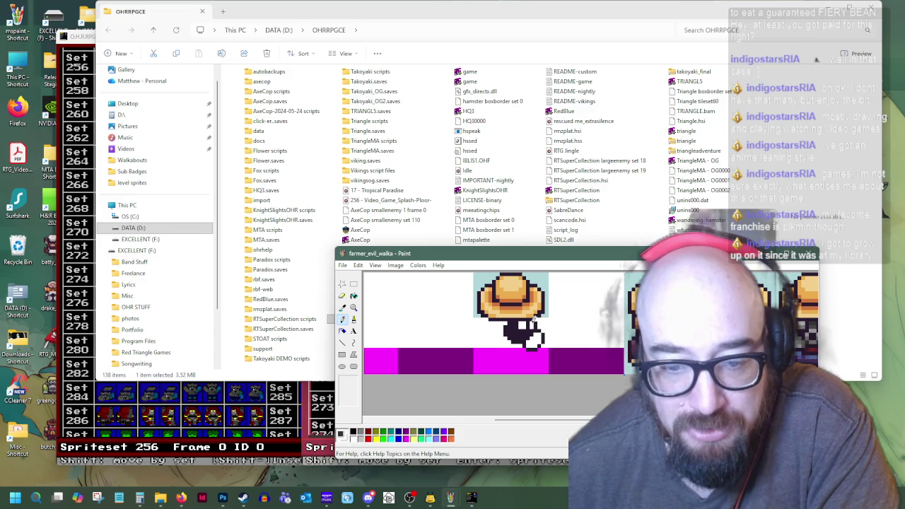
{"action": "left_click", "coordinate": [342, 307]}
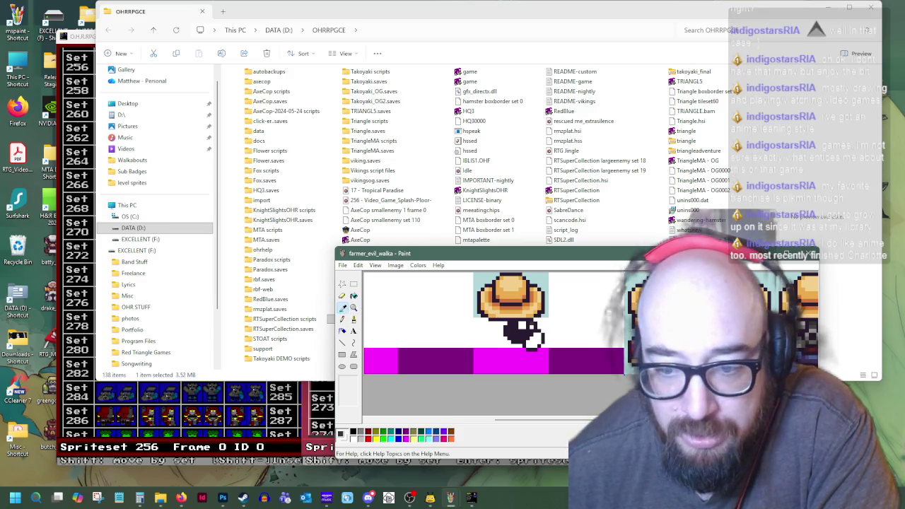
{"action": "left_click", "coordinate": [534, 322]}
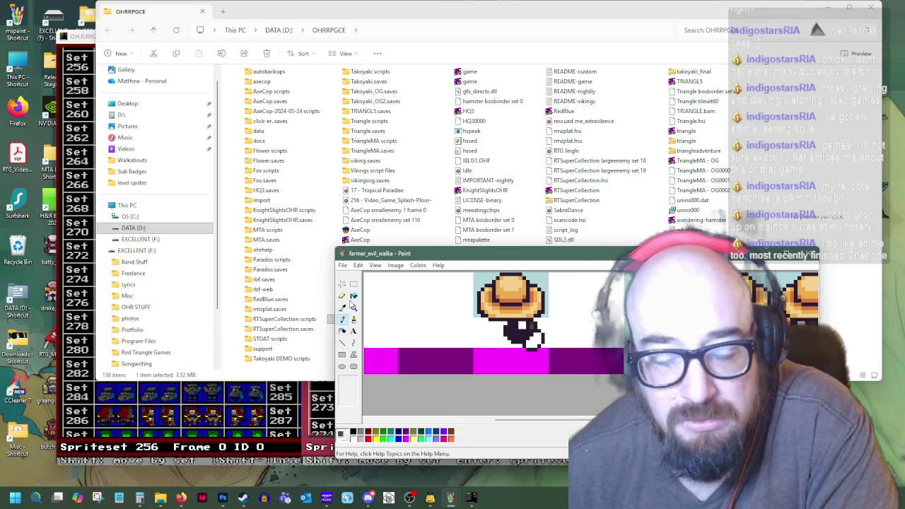
- Sample a grey from the sprite and place a grey pixel on the farmer's lower body
{"action": "left_click", "coordinate": [342, 308]}
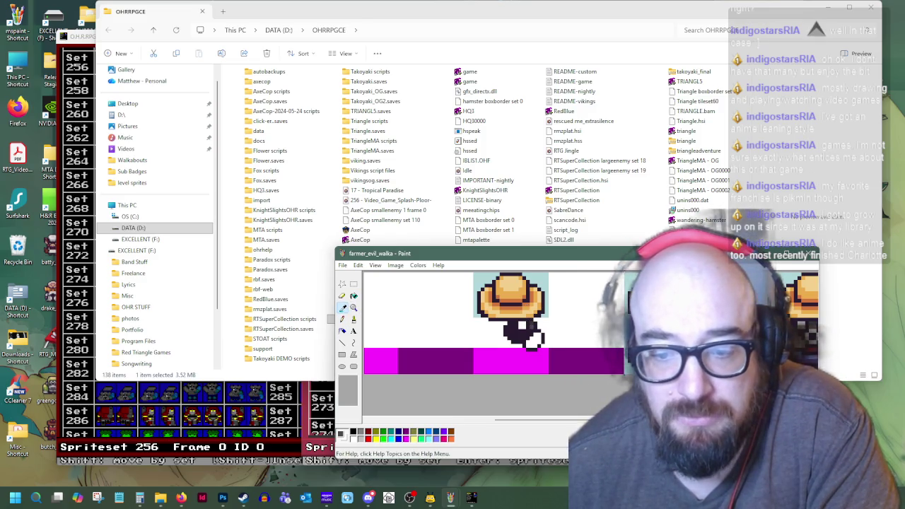
{"action": "left_click", "coordinate": [532, 315]}
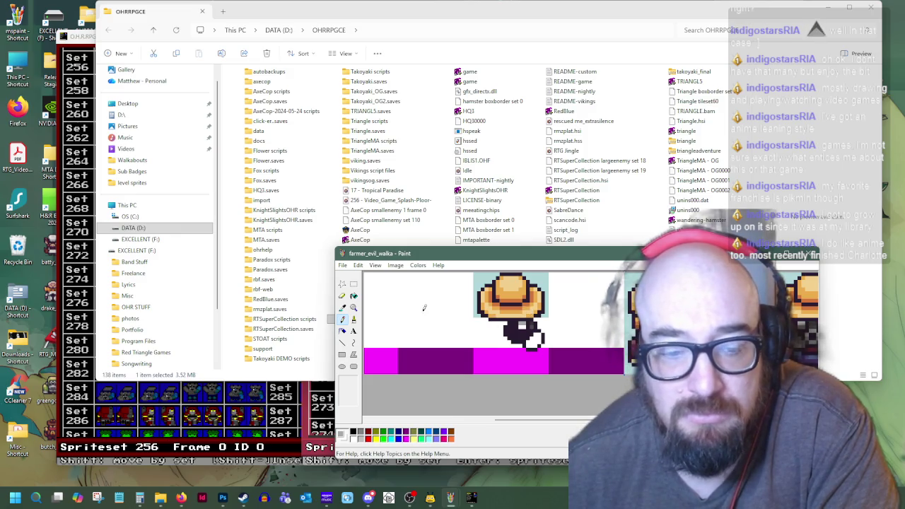
{"action": "left_click", "coordinate": [343, 307]}
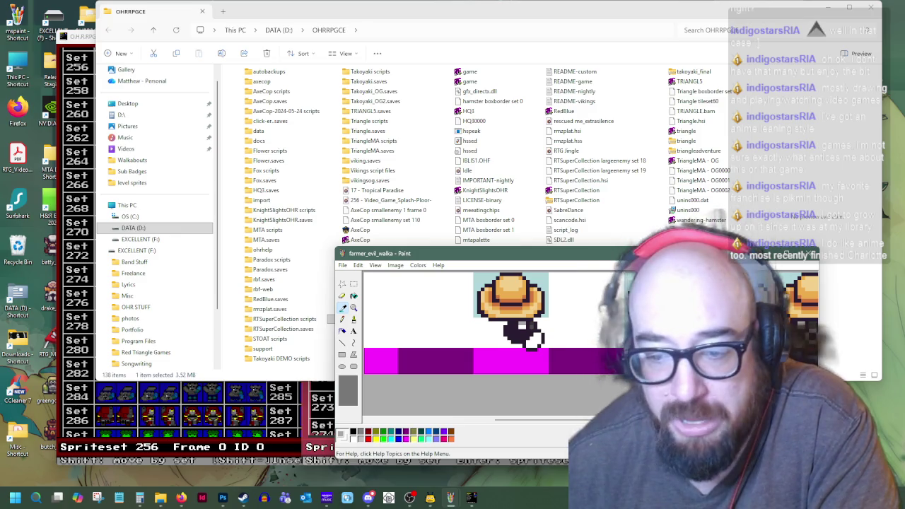
{"action": "left_click", "coordinate": [531, 323]}
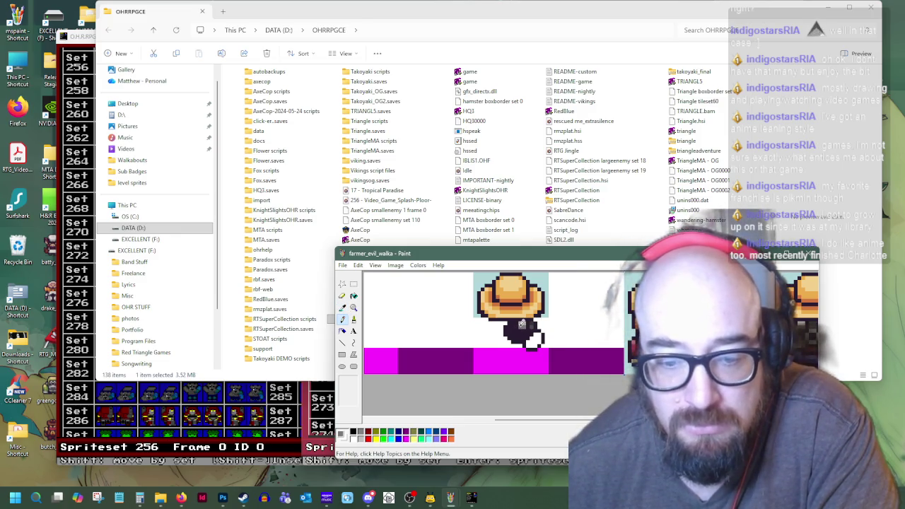
{"action": "left_click", "coordinate": [521, 323]}
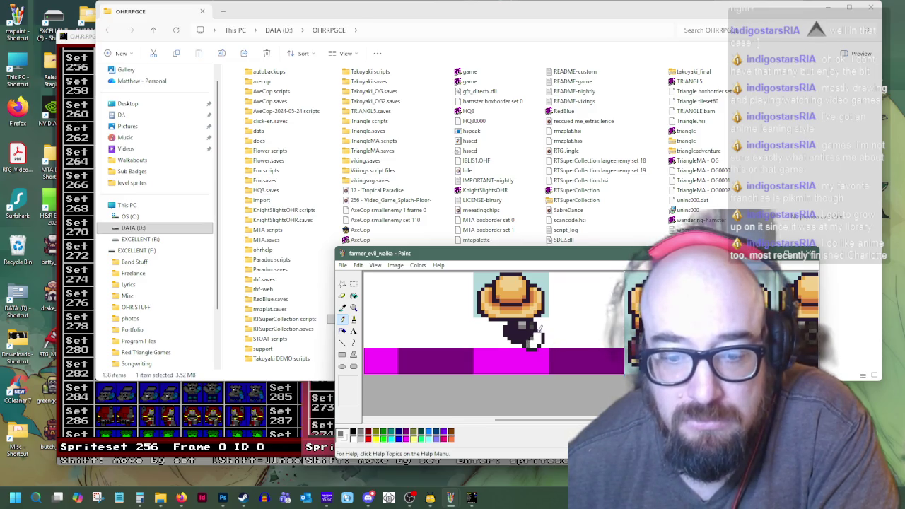
- Sample another grey, try a stroke across the boot, undo it and resample
{"action": "left_click", "coordinate": [343, 307]}
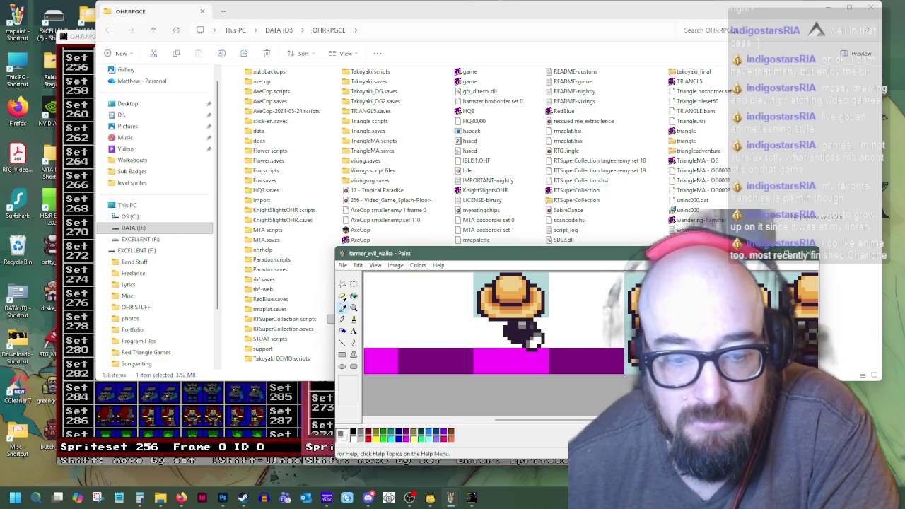
{"action": "left_click", "coordinate": [531, 345]}
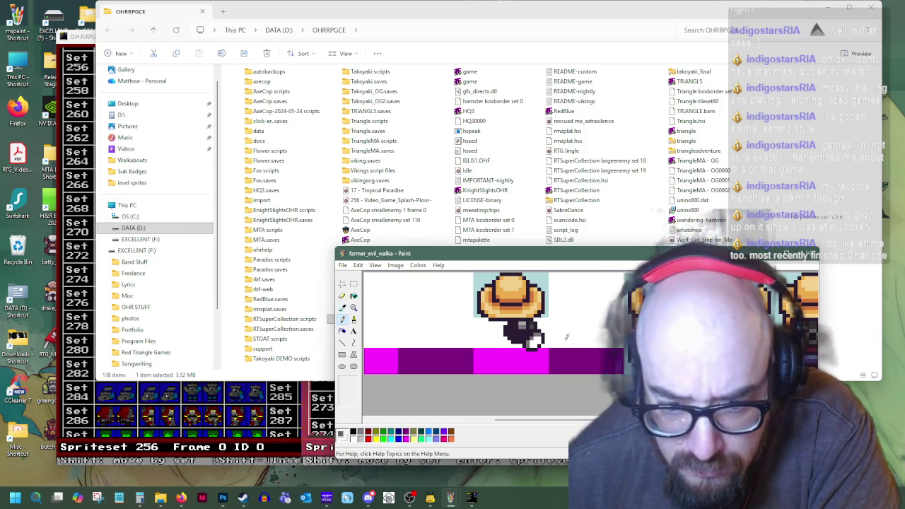
{"action": "left_click_drag", "start_coordinate": [530, 343], "coordinate": [556, 343]}
{"action": "key", "text": "ctrl+z"}
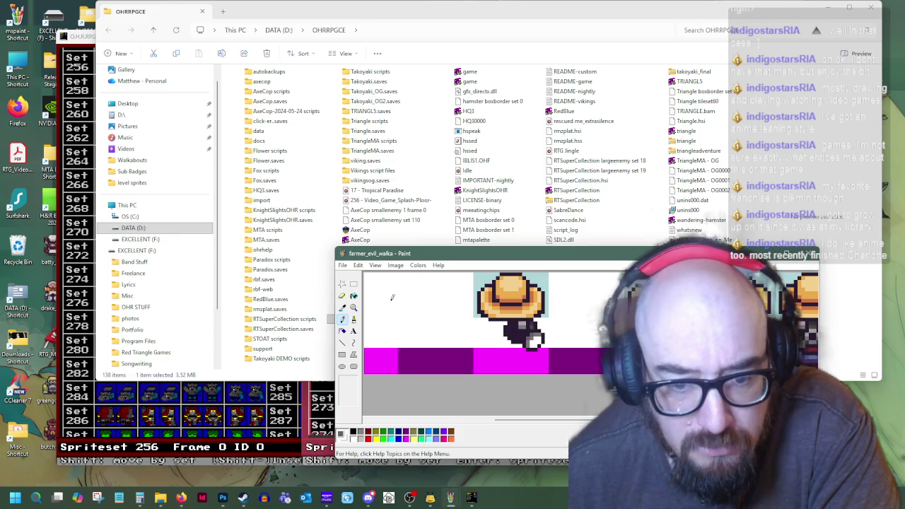
{"action": "left_click", "coordinate": [342, 307]}
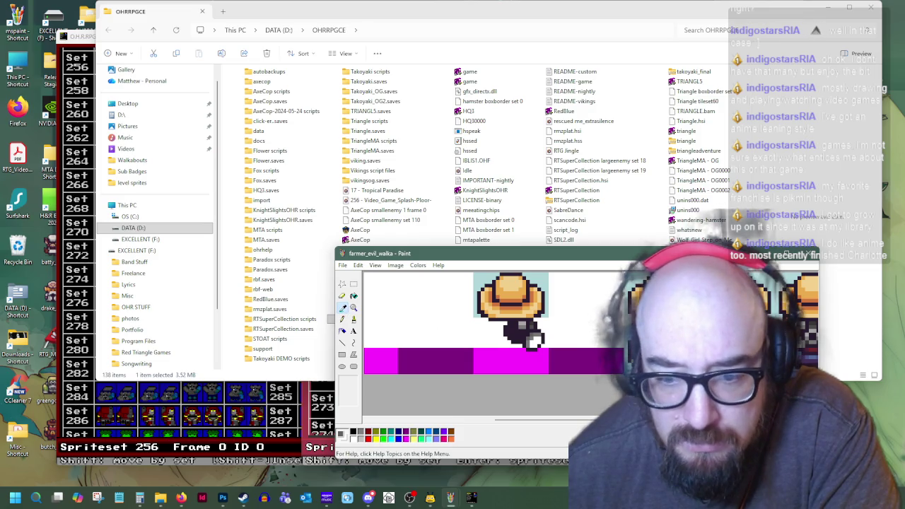
{"action": "left_click", "coordinate": [342, 319]}
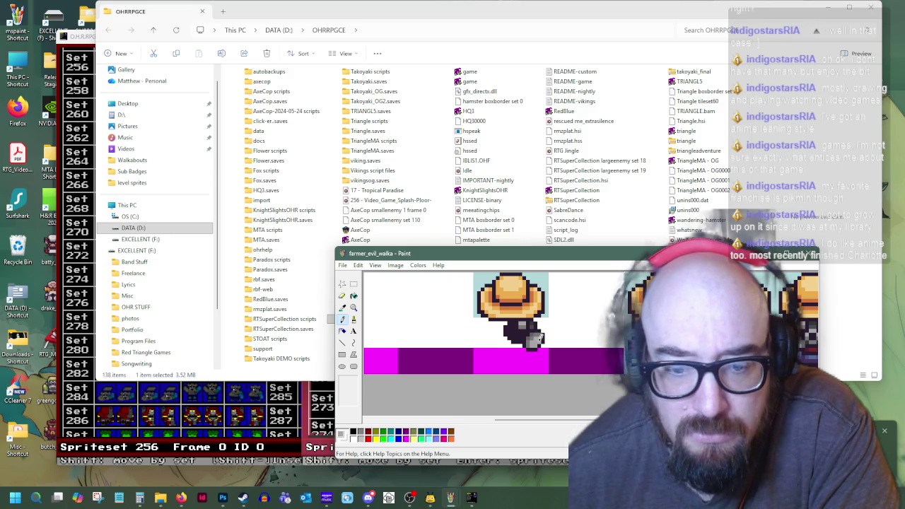
{"action": "left_click", "coordinate": [342, 306]}
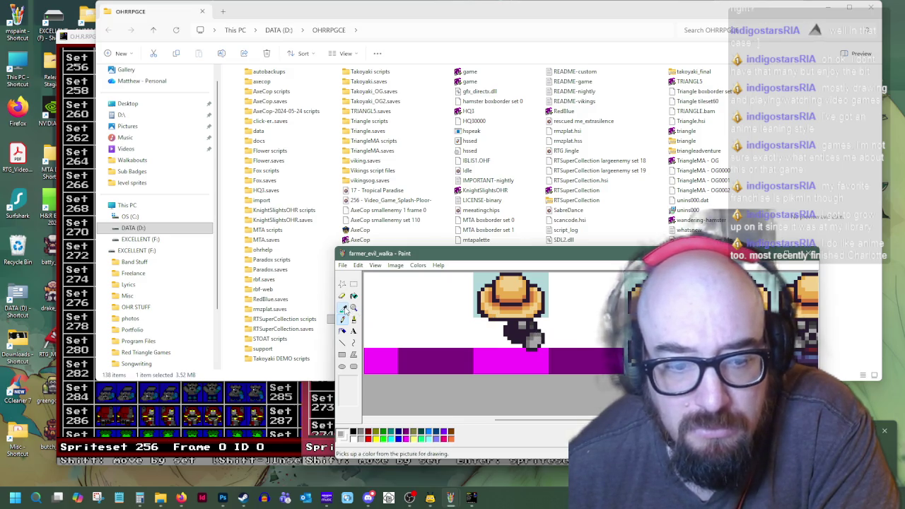
{"action": "key", "text": "ctrl+z"}
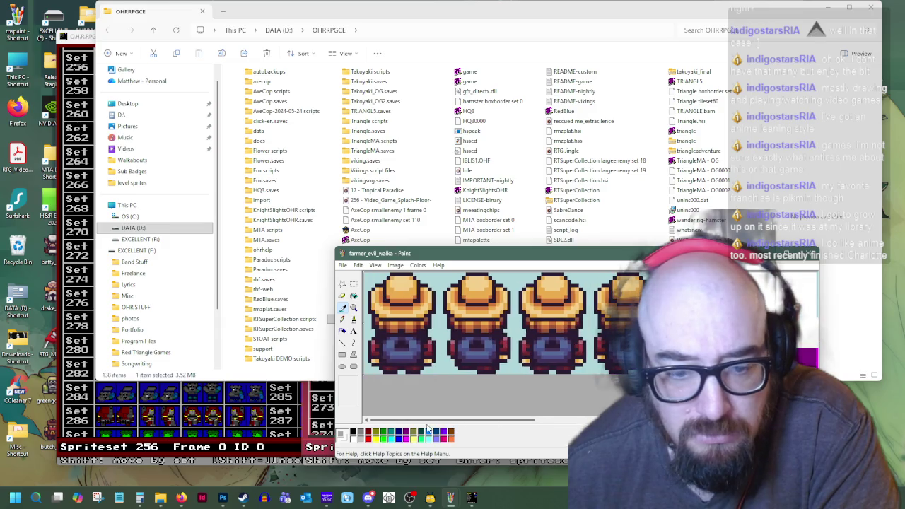
{"action": "key", "text": "ctrl+y"}
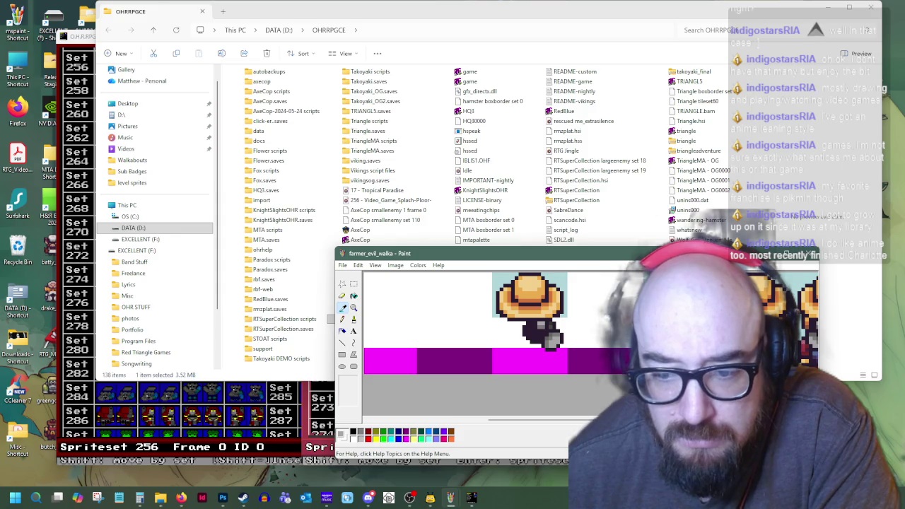
{"action": "left_click", "coordinate": [539, 325]}
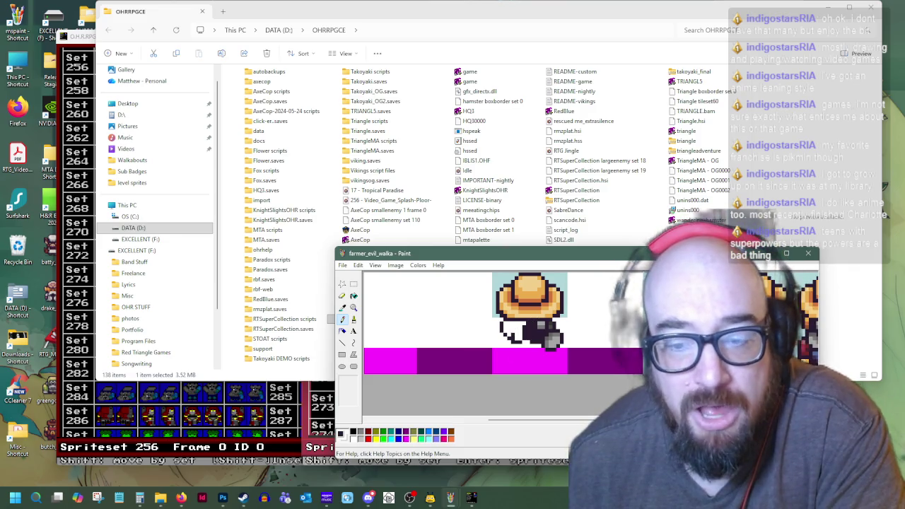
- Sample brown colours from the left farmer frame
{"action": "left_click_drag", "start_coordinate": [558, 424], "coordinate": [553, 425]}
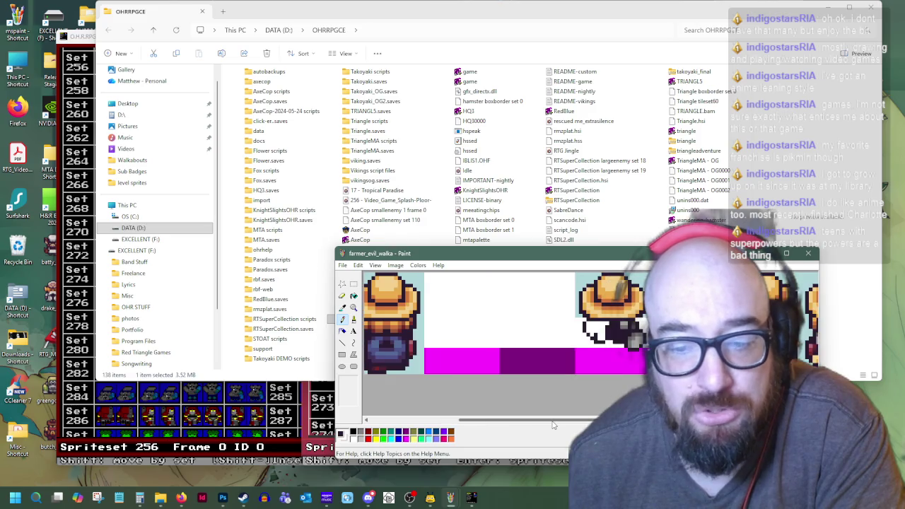
{"action": "left_click", "coordinate": [342, 307]}
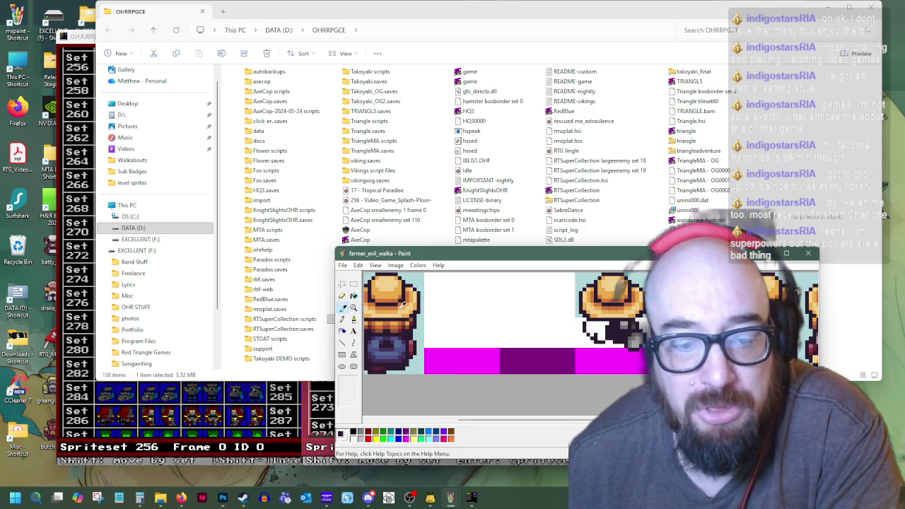
{"action": "left_click", "coordinate": [398, 328]}
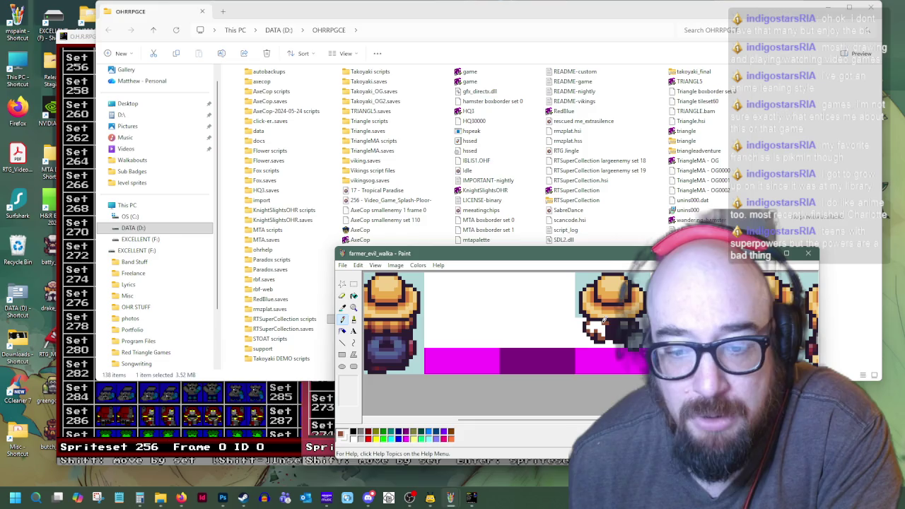
{"action": "left_click", "coordinate": [343, 307]}
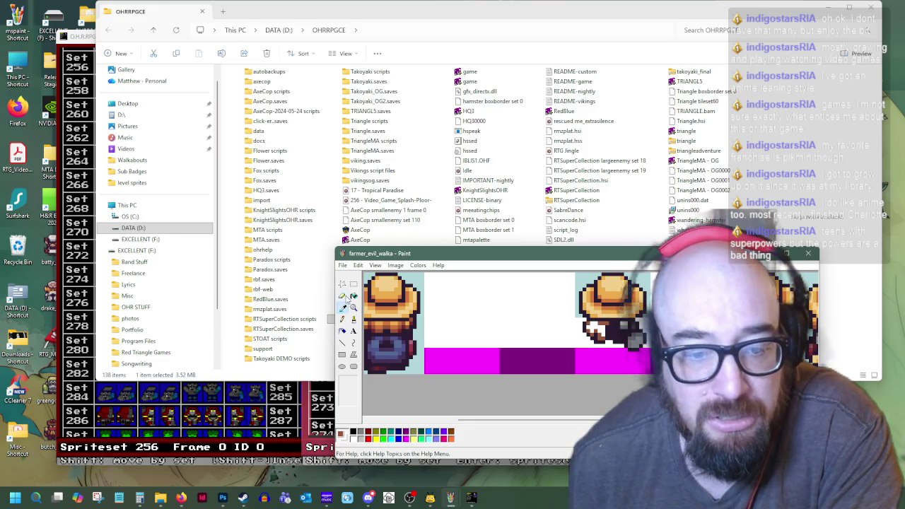
{"action": "left_click", "coordinate": [397, 324]}
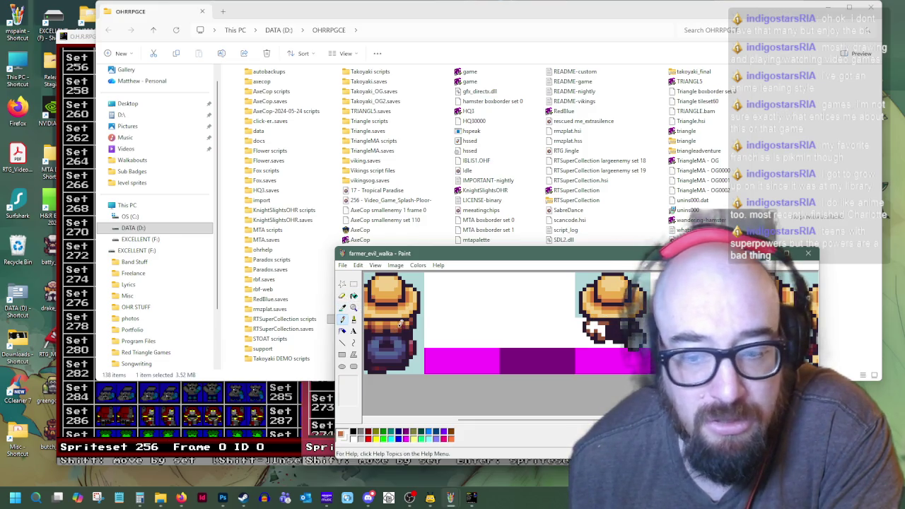
{"action": "left_click", "coordinate": [600, 327]}
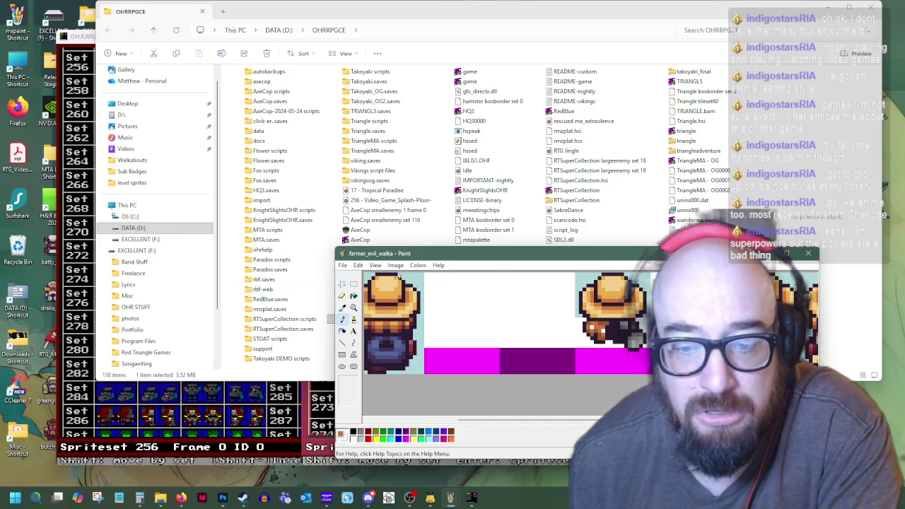
- Sample the orange and a dark brown from the left farmer frame
{"action": "left_click", "coordinate": [343, 307]}
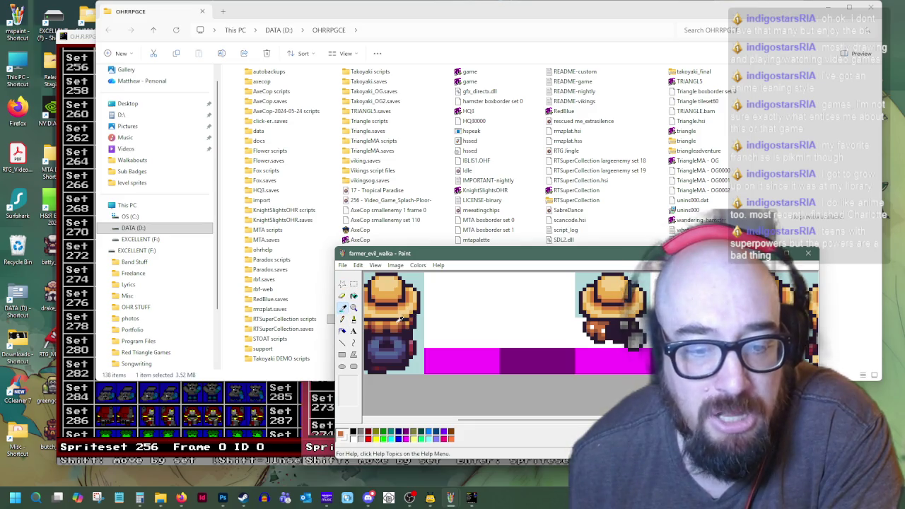
{"action": "left_click", "coordinate": [398, 320]}
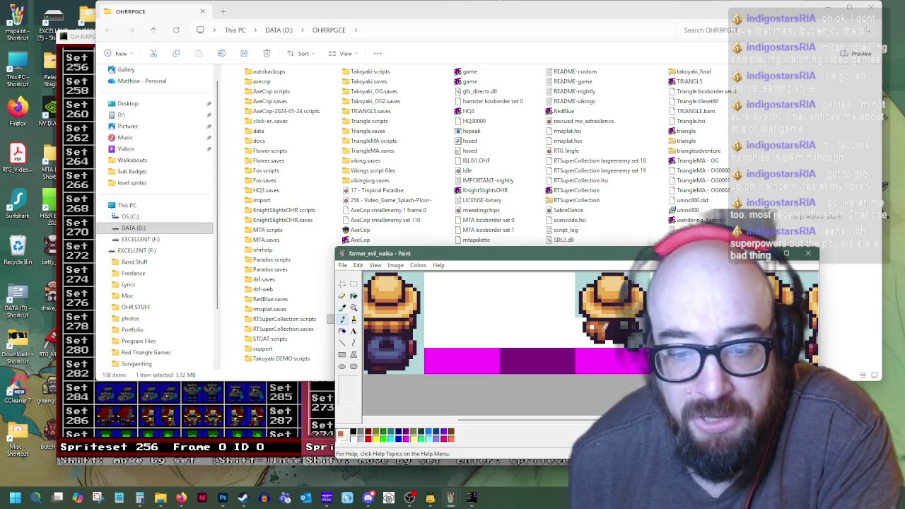
{"action": "left_click", "coordinate": [342, 307]}
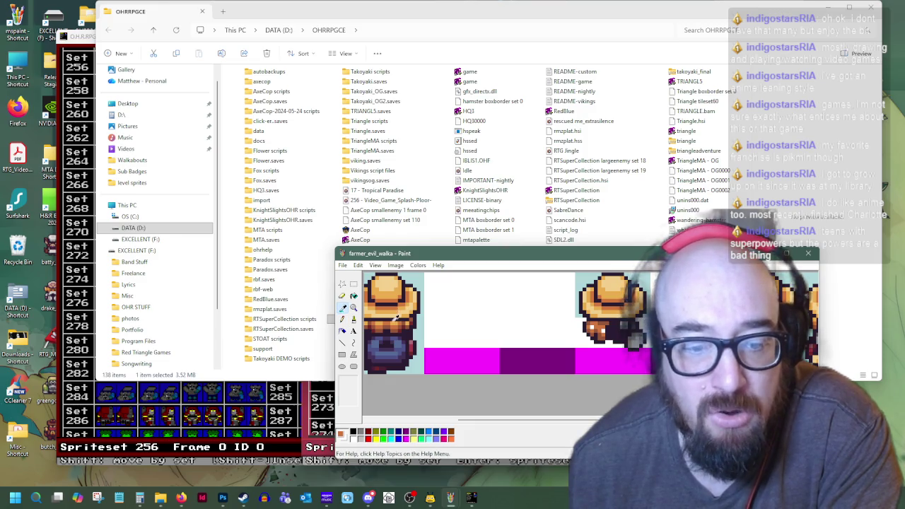
{"action": "left_click", "coordinate": [398, 319]}
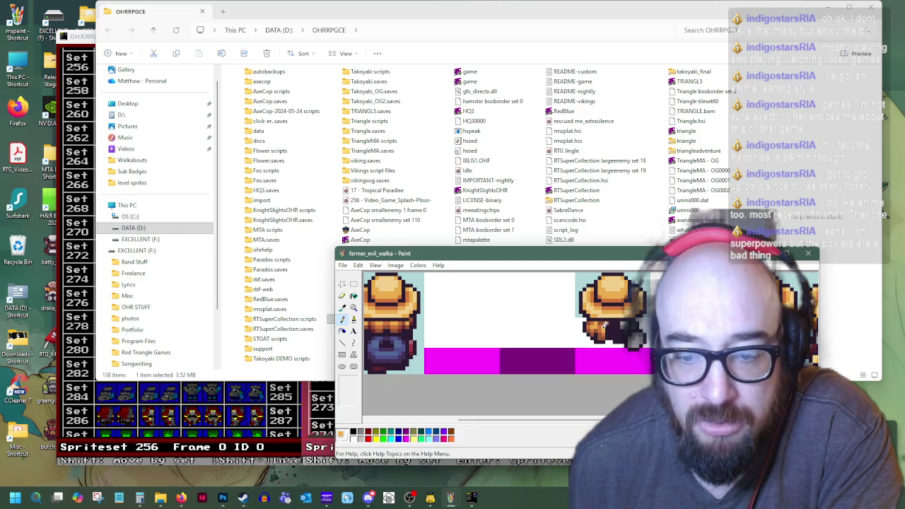
{"action": "left_click", "coordinate": [342, 307]}
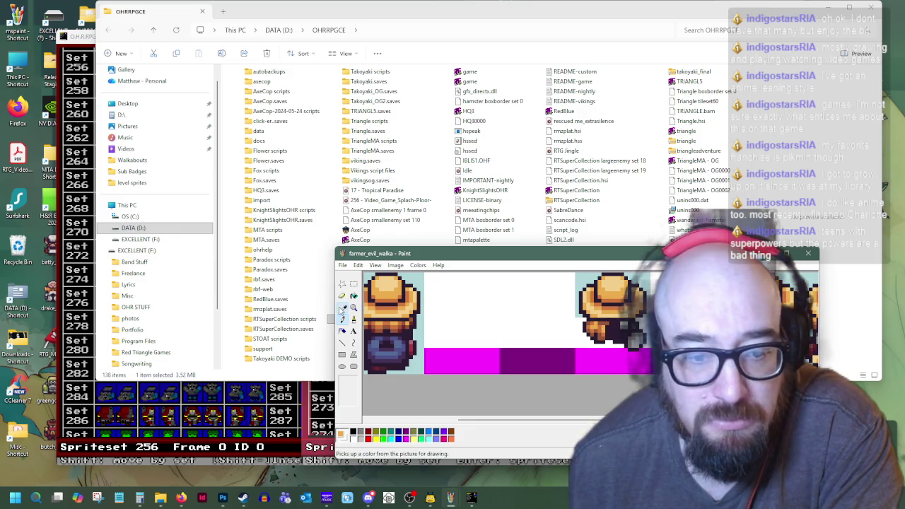
{"action": "left_click", "coordinate": [404, 327]}
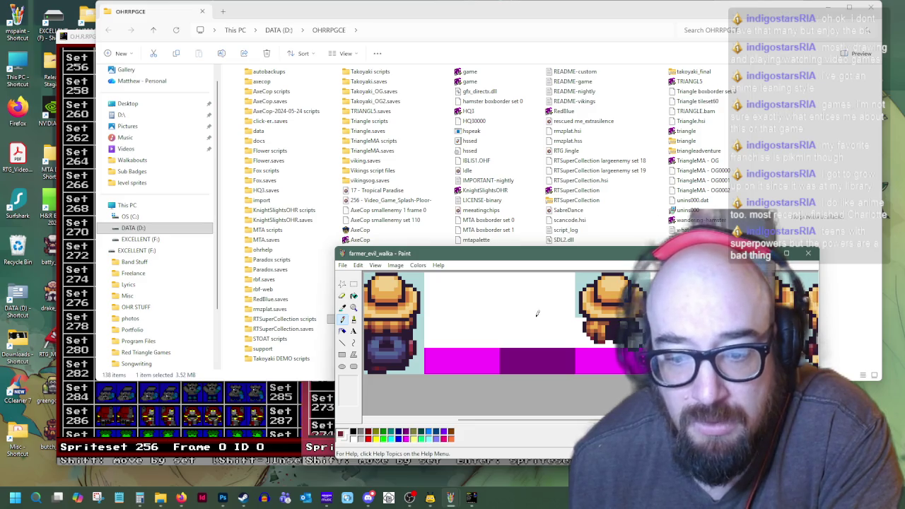
- Pick a colour from the right-hand farmer sprite and paint a pixel on it
{"action": "left_click", "coordinate": [343, 307]}
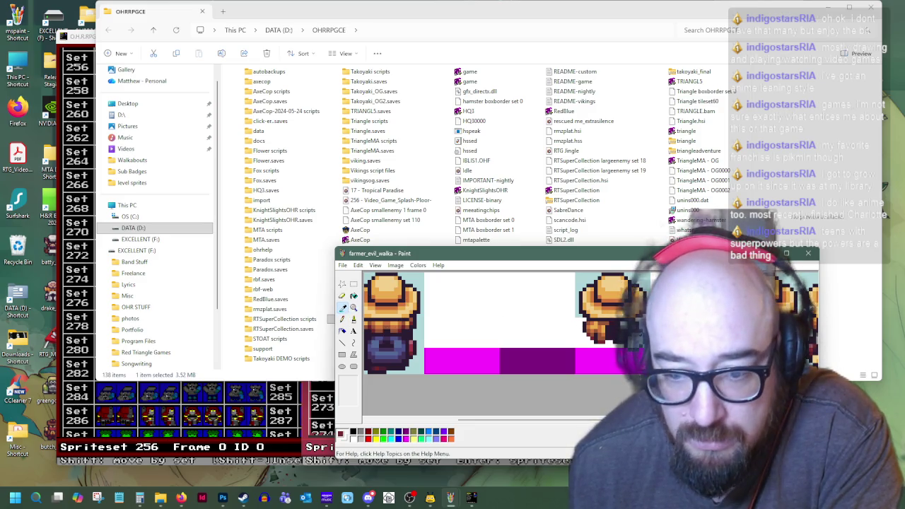
{"action": "left_click", "coordinate": [342, 319]}
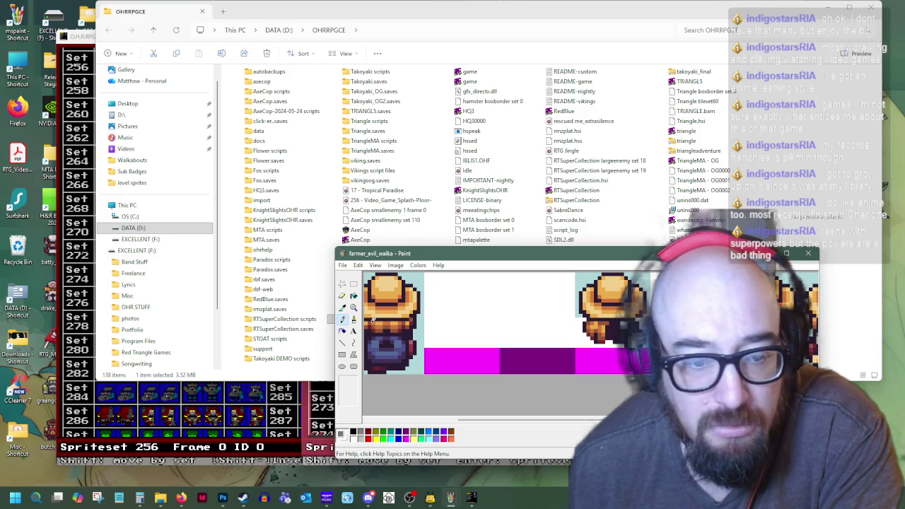
{"action": "left_click", "coordinate": [343, 307]}
{"action": "left_click", "coordinate": [585, 326]}
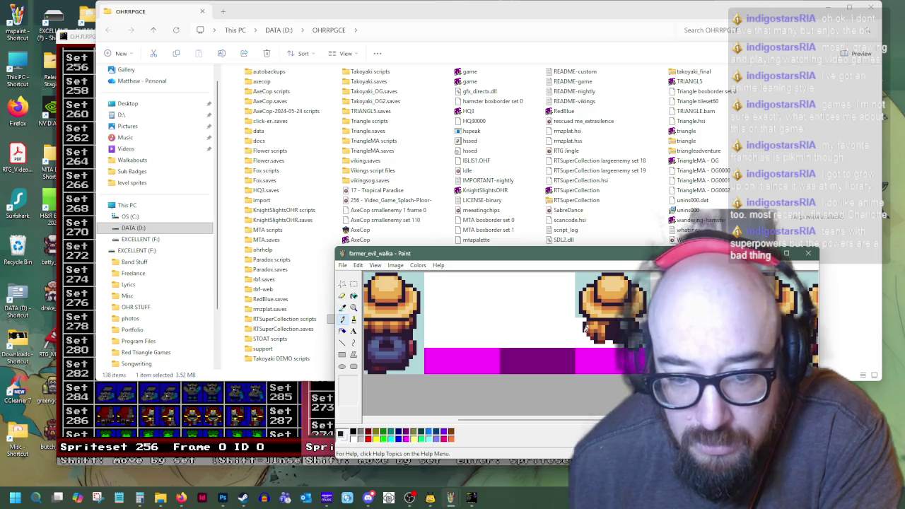
{"action": "left_click", "coordinate": [587, 332]}
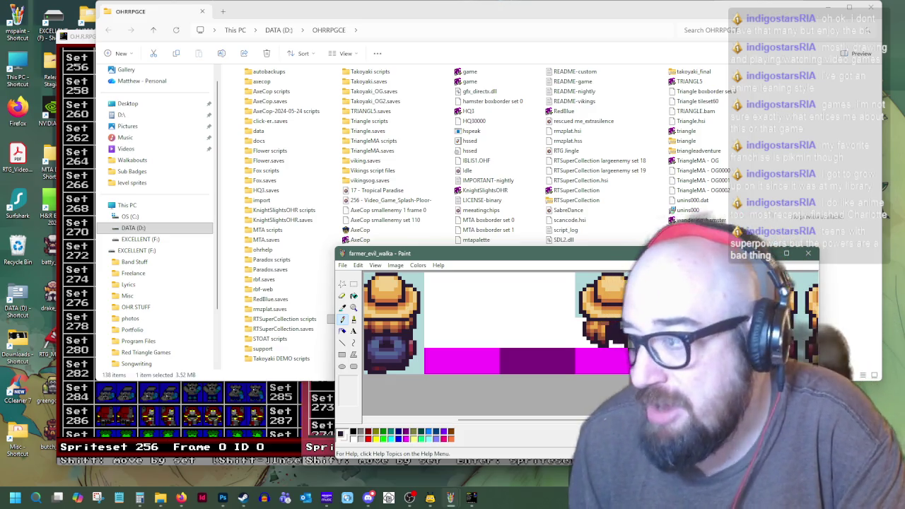
- Sample the orange and other body colours from the right-hand farmer sprite
{"action": "left_click", "coordinate": [354, 283]}
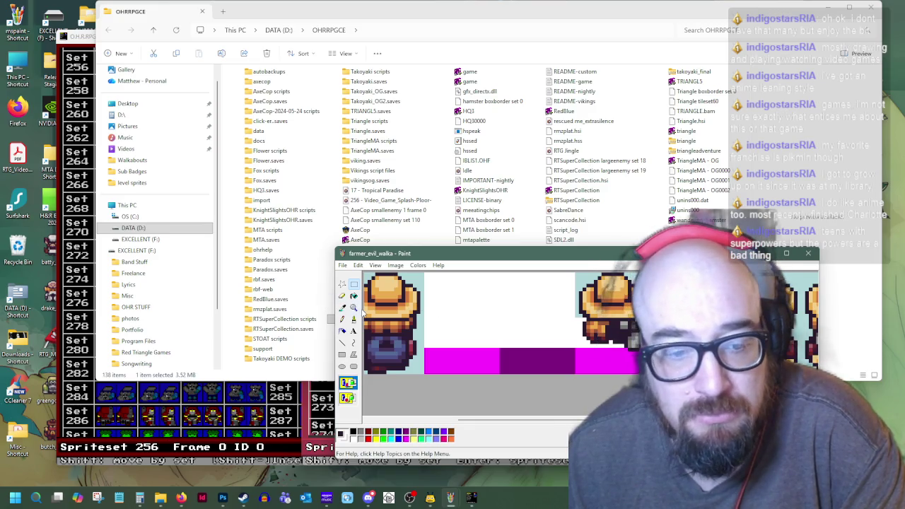
{"action": "left_click", "coordinate": [343, 308]}
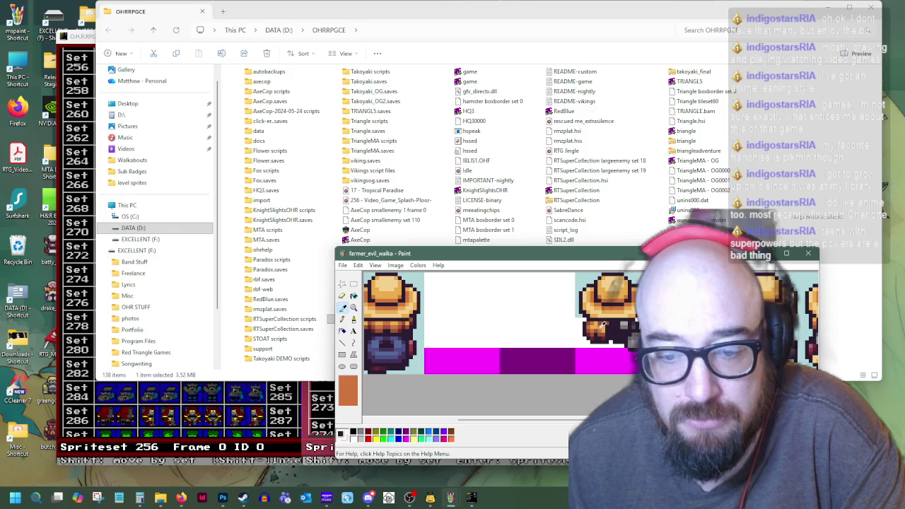
{"action": "left_click", "coordinate": [606, 326]}
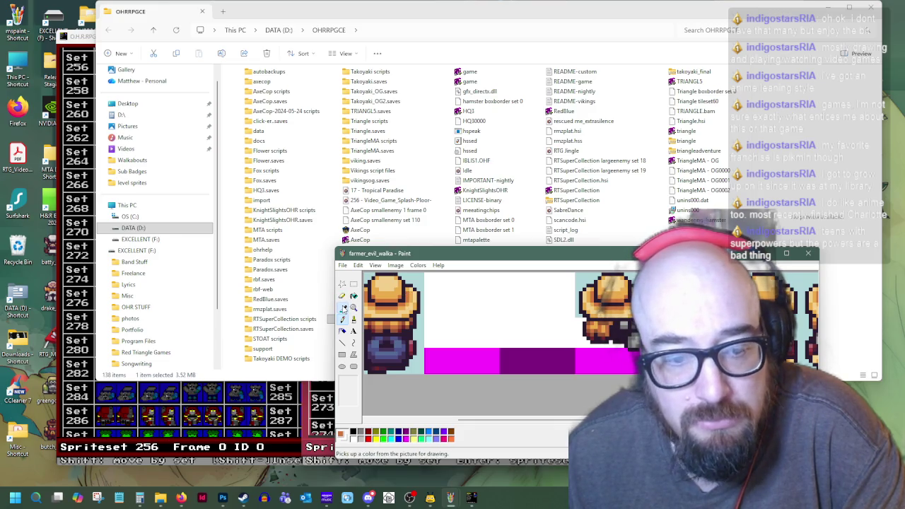
{"action": "left_click", "coordinate": [343, 308]}
{"action": "left_click", "coordinate": [605, 321]}
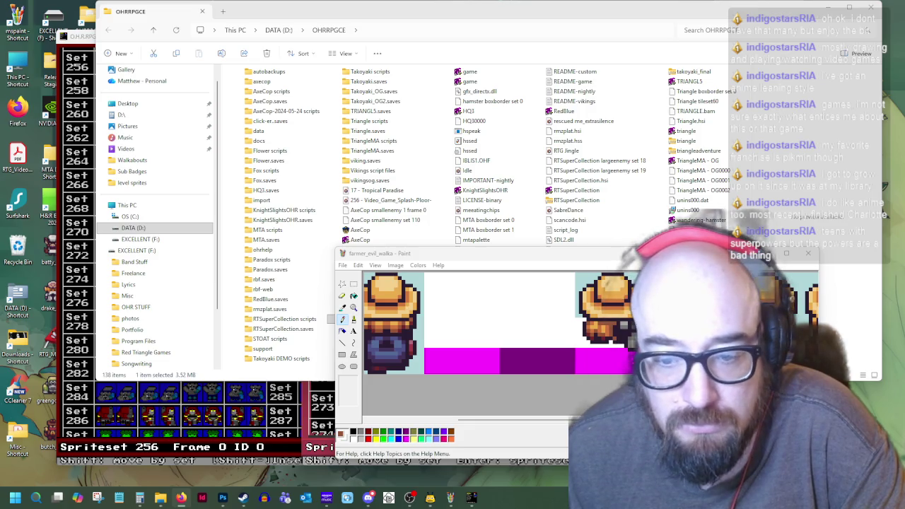
{"action": "left_click", "coordinate": [342, 307]}
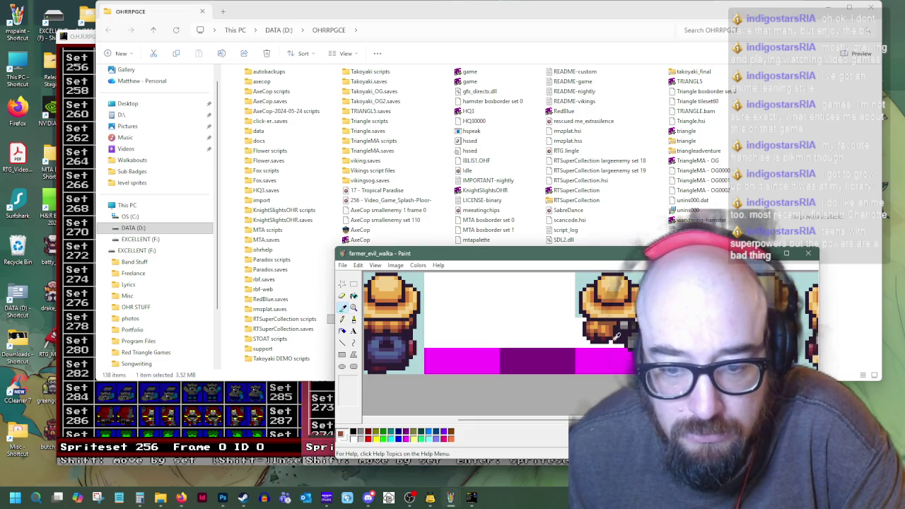
{"action": "left_click", "coordinate": [609, 335]}
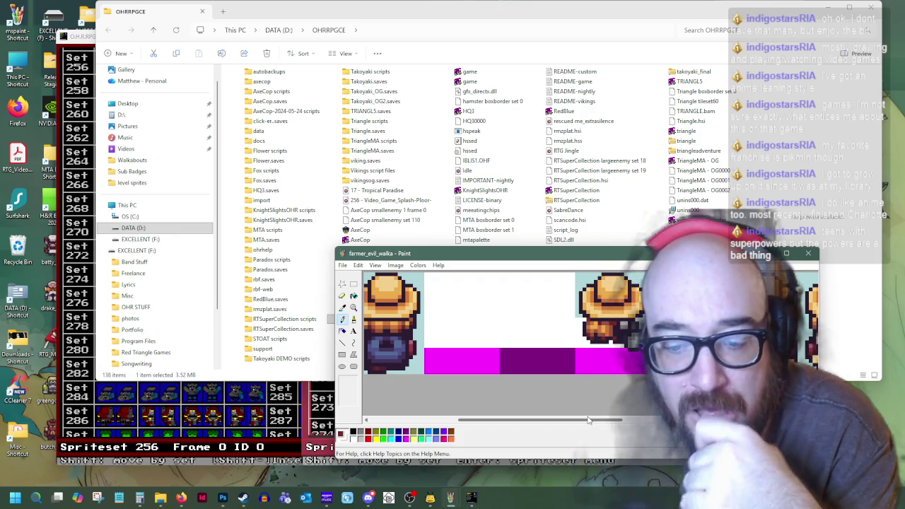
- Pick a dark colour from the sprite and draw a leg line across the magenta band
{"action": "left_click_drag", "start_coordinate": [549, 421], "coordinate": [634, 426]}
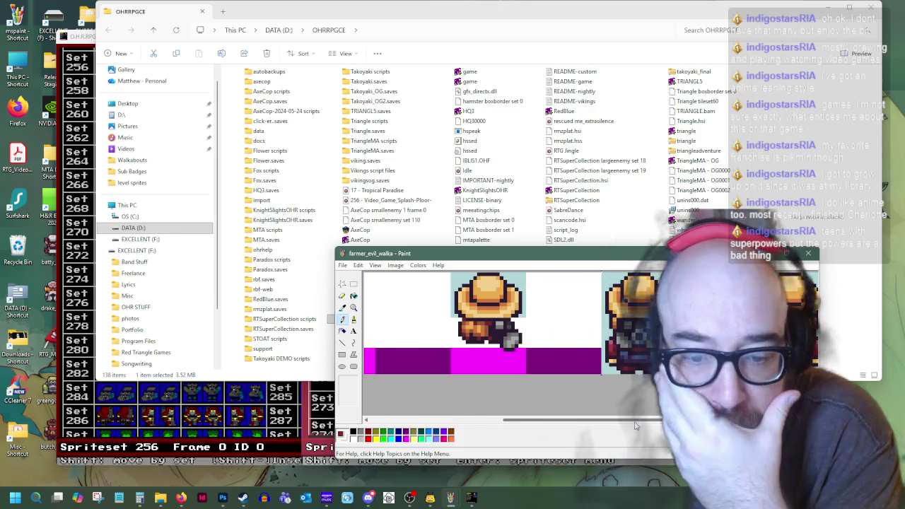
{"action": "left_click", "coordinate": [343, 307]}
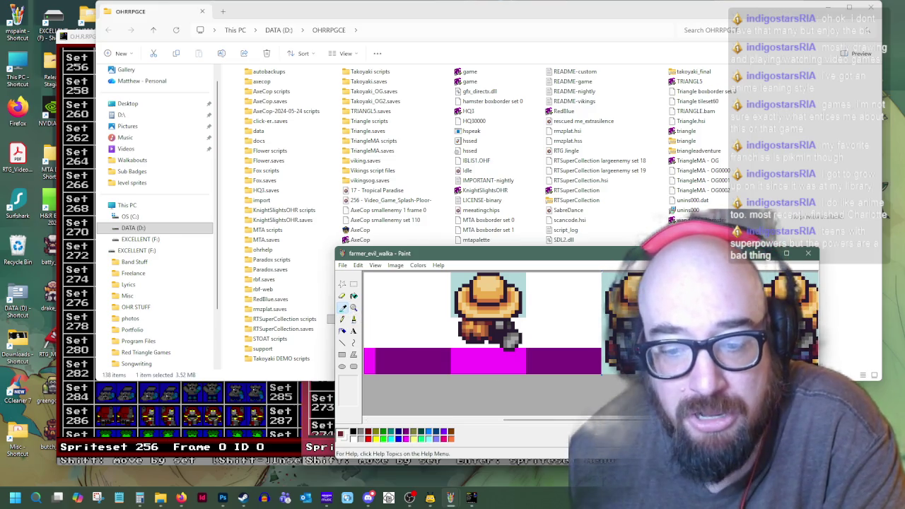
{"action": "left_click", "coordinate": [378, 342]}
{"action": "left_click", "coordinate": [343, 342]}
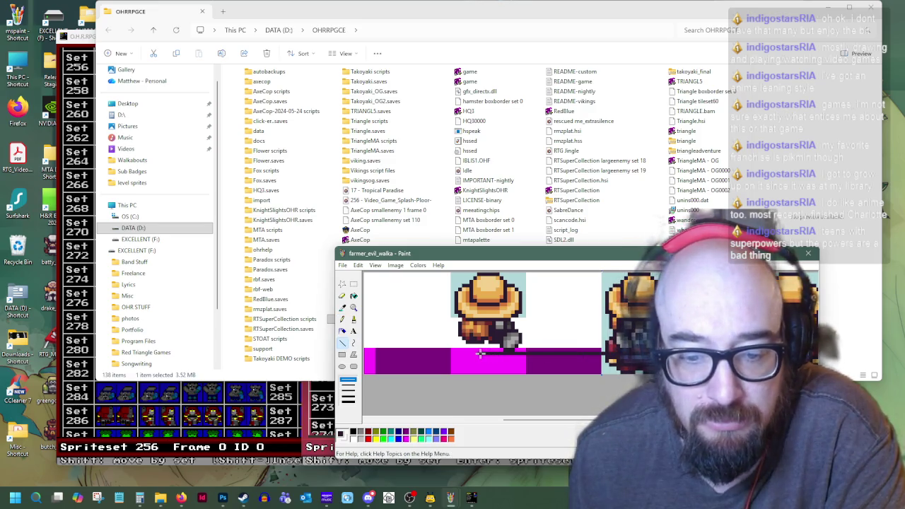
{"action": "left_click_drag", "start_coordinate": [605, 355], "coordinate": [481, 359]}
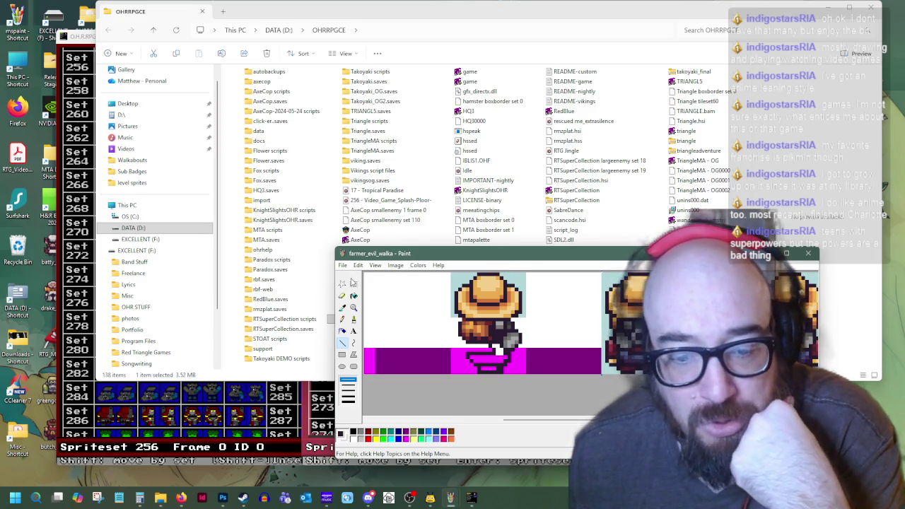
- Sample dark colours from the farmer's legs within the magenta band
{"action": "left_click", "coordinate": [342, 307]}
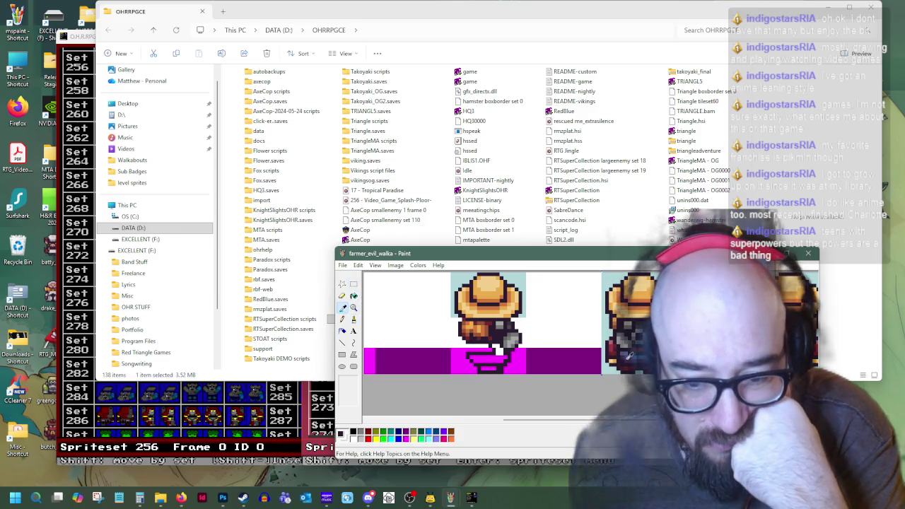
{"action": "left_click", "coordinate": [481, 352]}
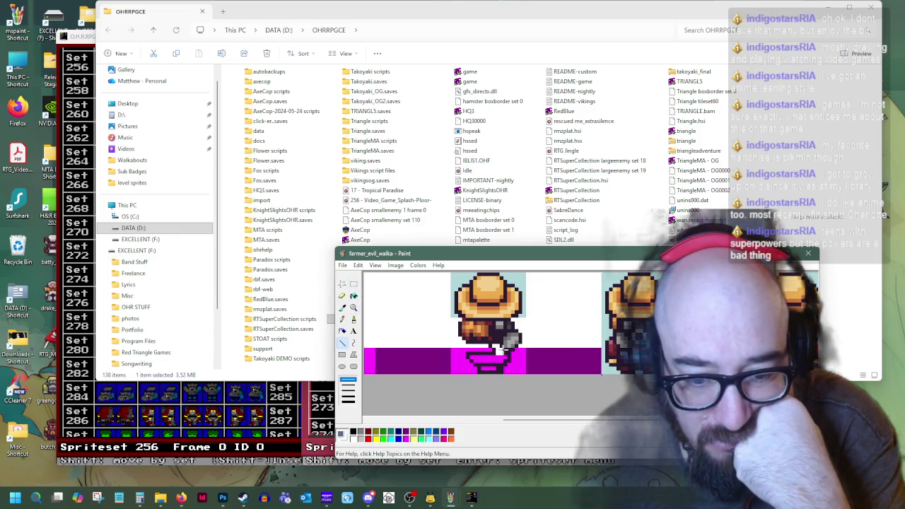
{"action": "left_click", "coordinate": [342, 307]}
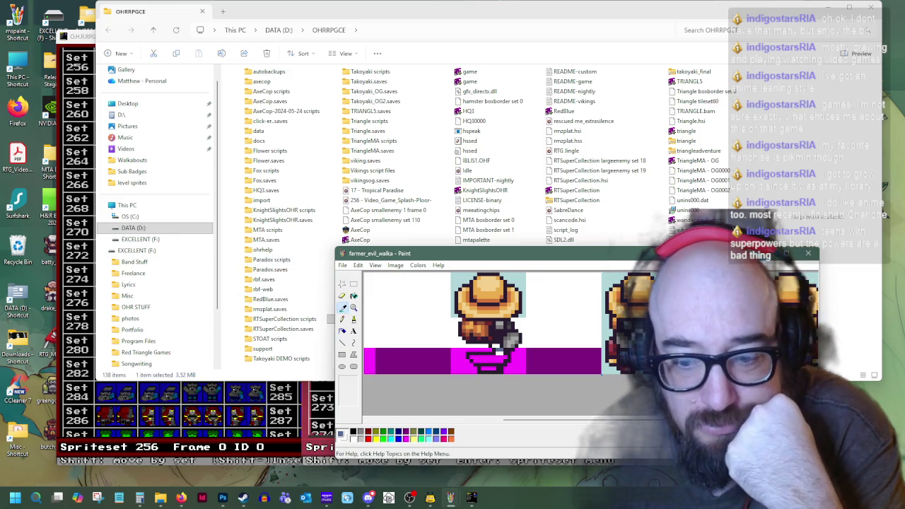
{"action": "left_click", "coordinate": [481, 351]}
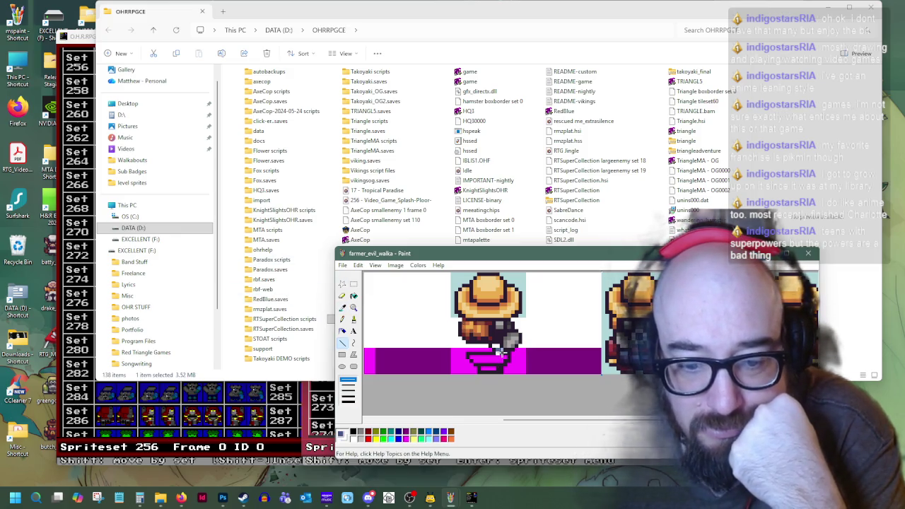
{"action": "left_click", "coordinate": [345, 308]}
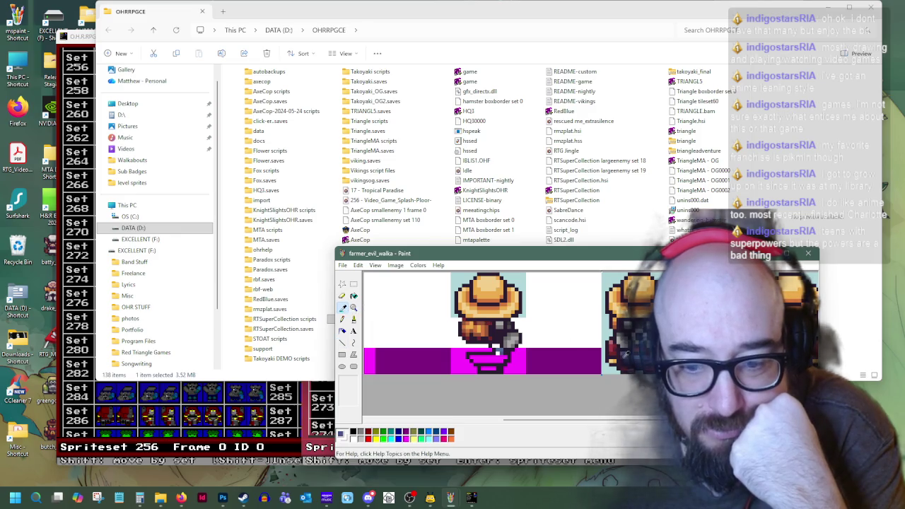
{"action": "left_click", "coordinate": [519, 360]}
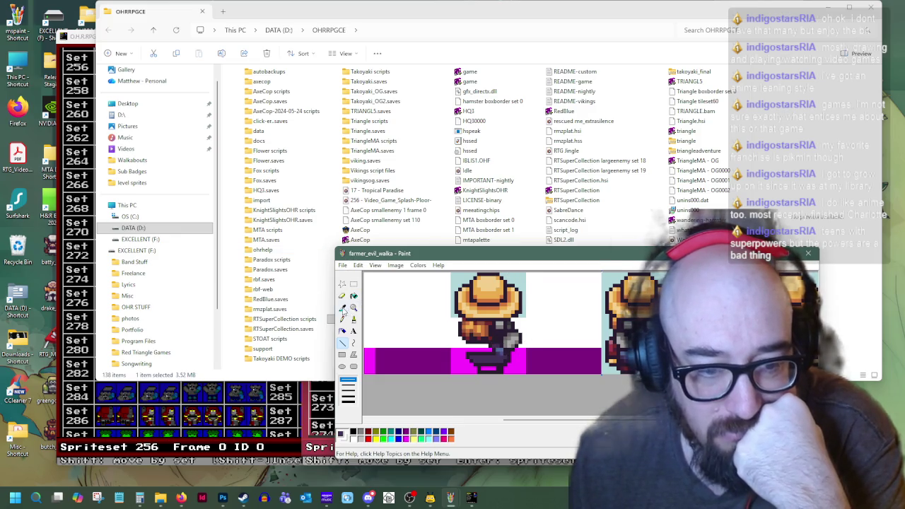
- Sample the feet colours from both sides of the farmer's legs
{"action": "left_click", "coordinate": [343, 307]}
{"action": "left_click", "coordinate": [492, 366]}
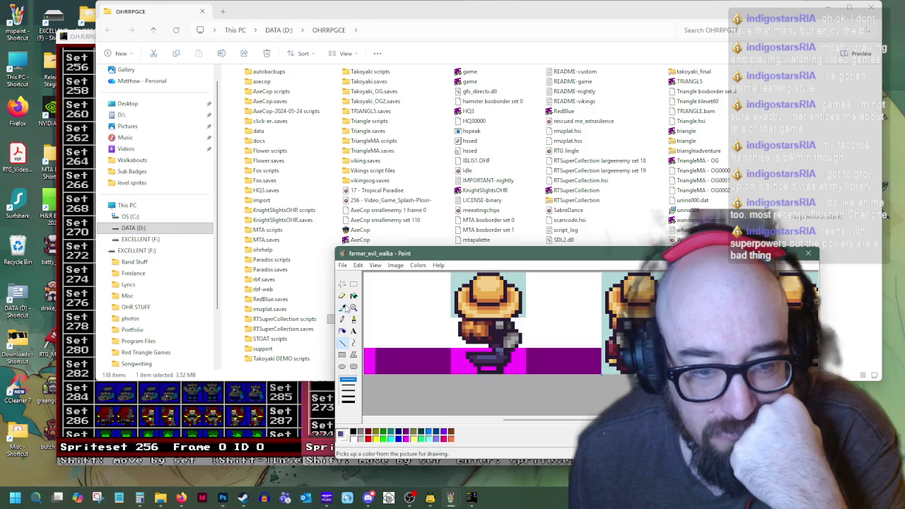
{"action": "left_click", "coordinate": [342, 307]}
{"action": "left_click", "coordinate": [614, 365]}
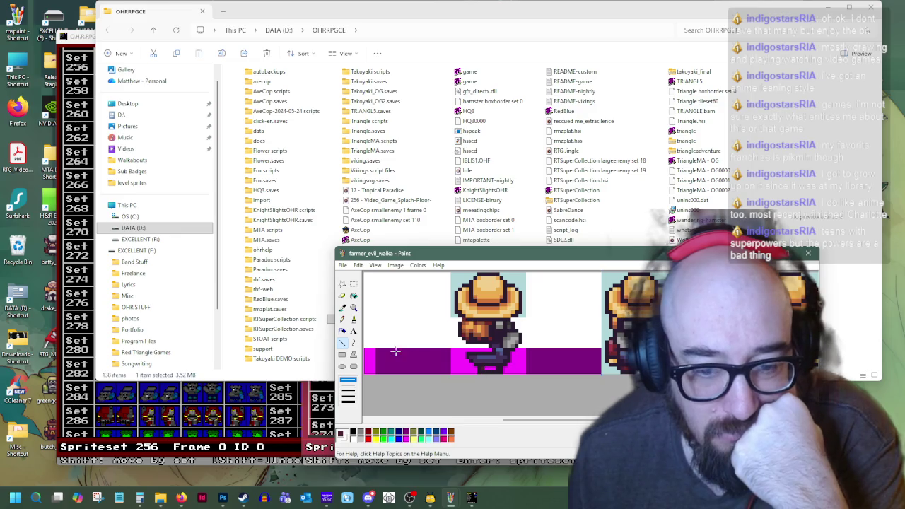
{"action": "left_click", "coordinate": [343, 307]}
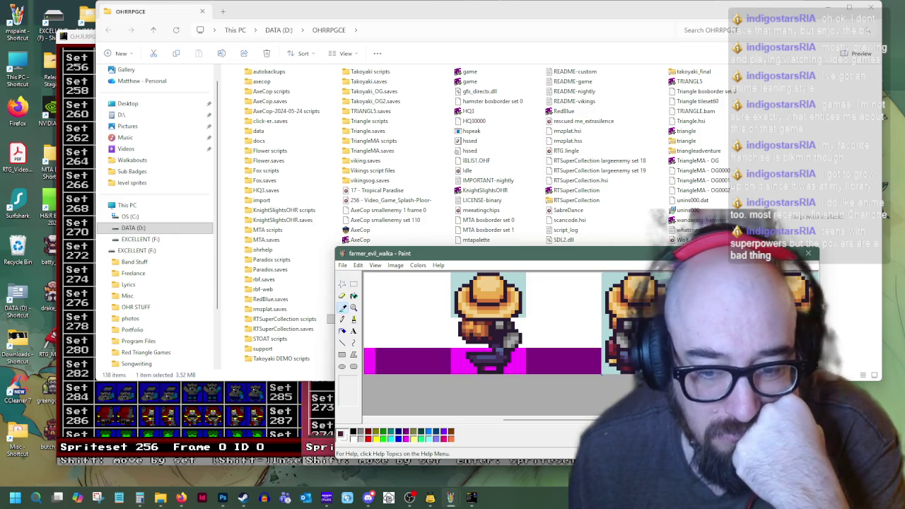
{"action": "left_click", "coordinate": [488, 366]}
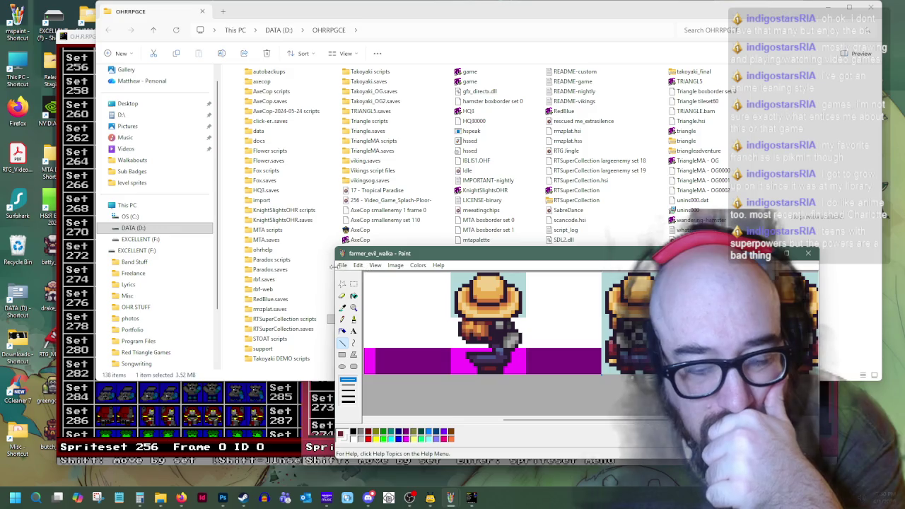
{"action": "left_click", "coordinate": [353, 284]}
- Clear a small patch across the farmer's middle and sample replacement colours from the sprite
{"action": "left_click_drag", "start_coordinate": [474, 331], "coordinate": [495, 343]}
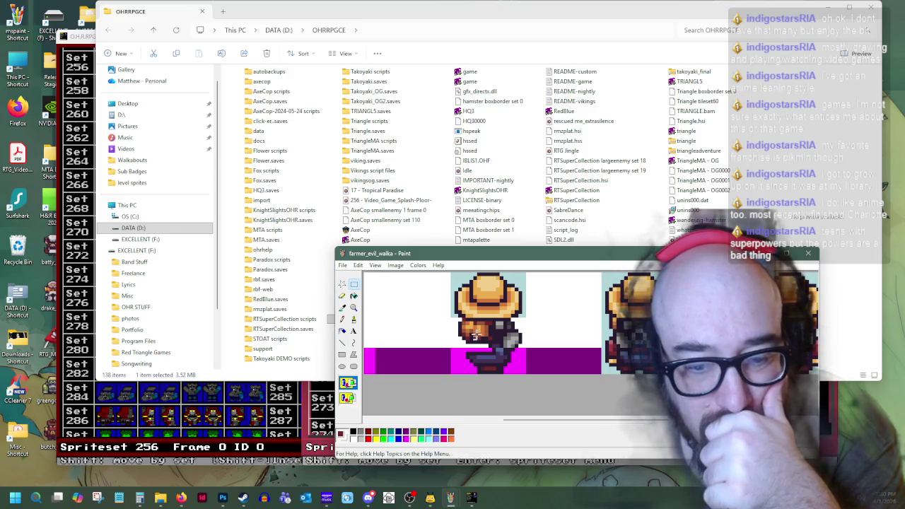
{"action": "key", "text": "Delete"}
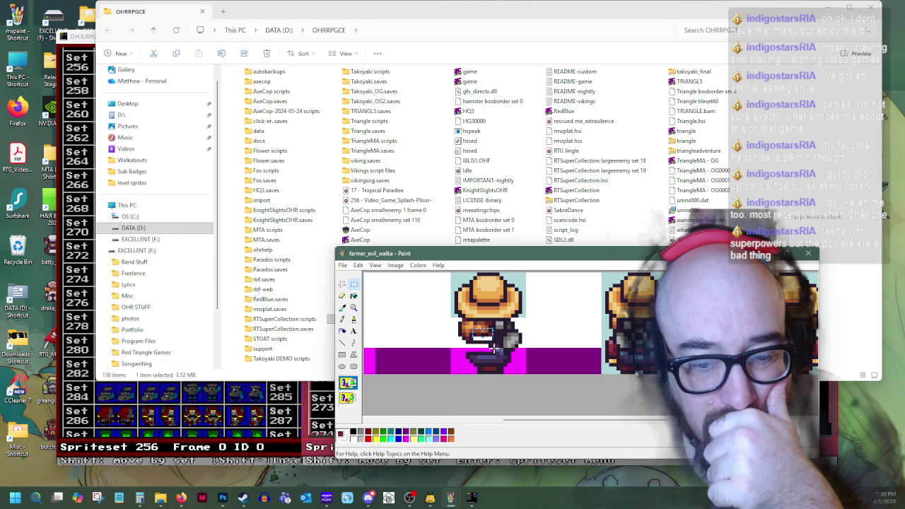
{"action": "left_click", "coordinate": [342, 308]}
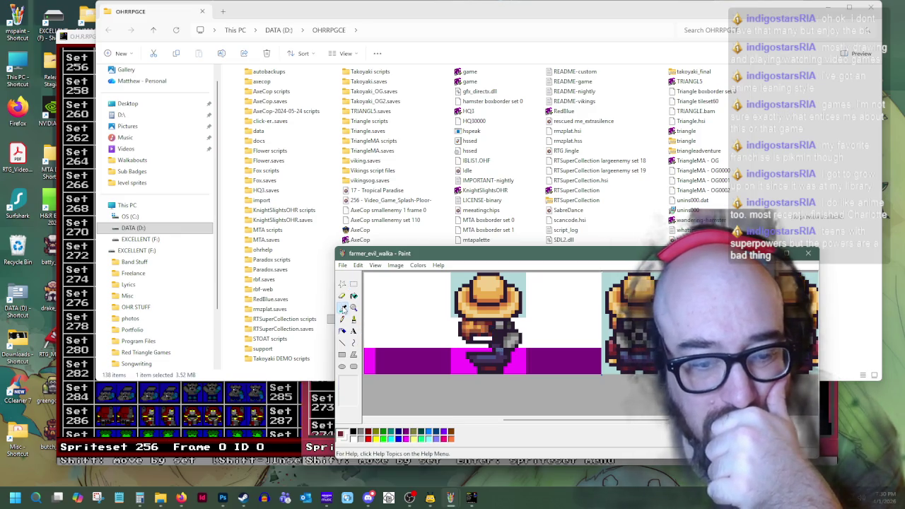
{"action": "left_click", "coordinate": [488, 334]}
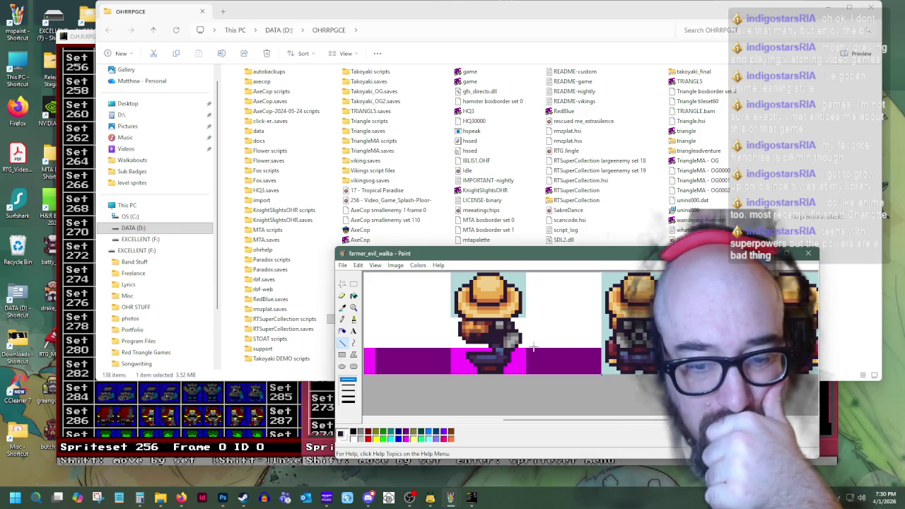
{"action": "left_click", "coordinate": [342, 309]}
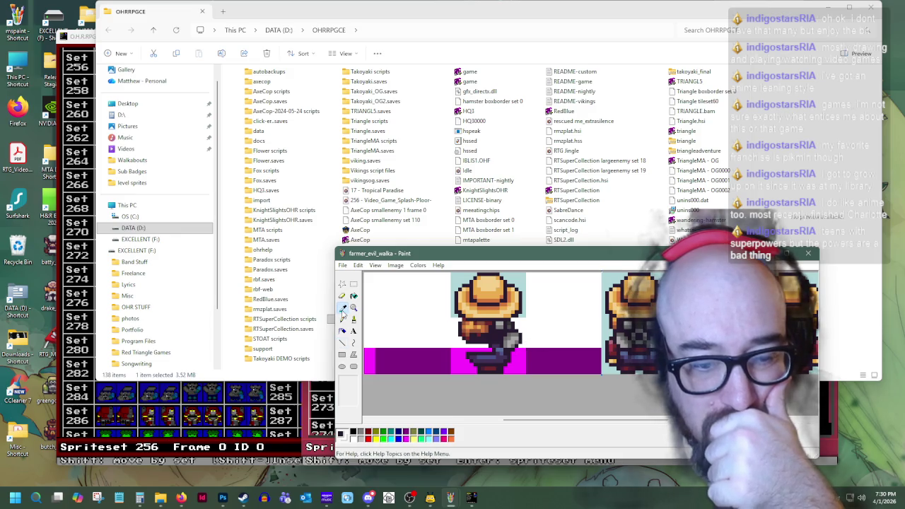
{"action": "left_click", "coordinate": [472, 353]}
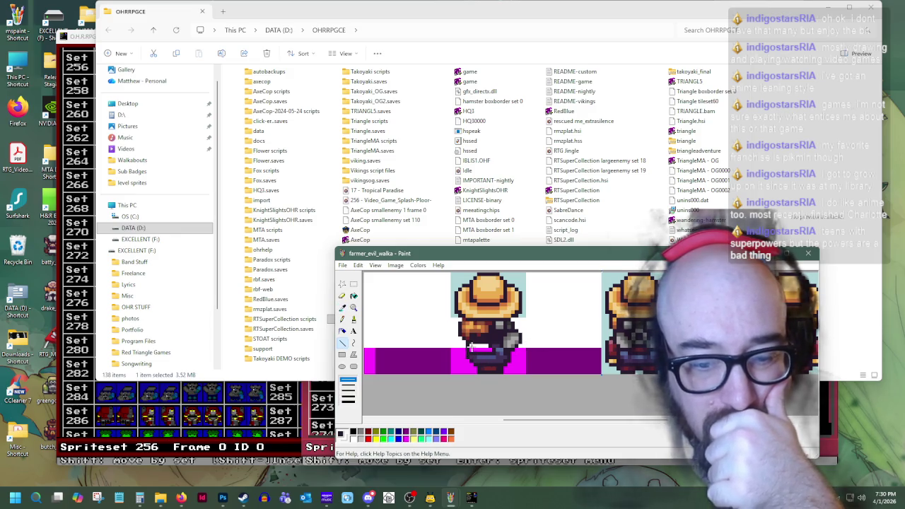
{"action": "left_click", "coordinate": [454, 314]}
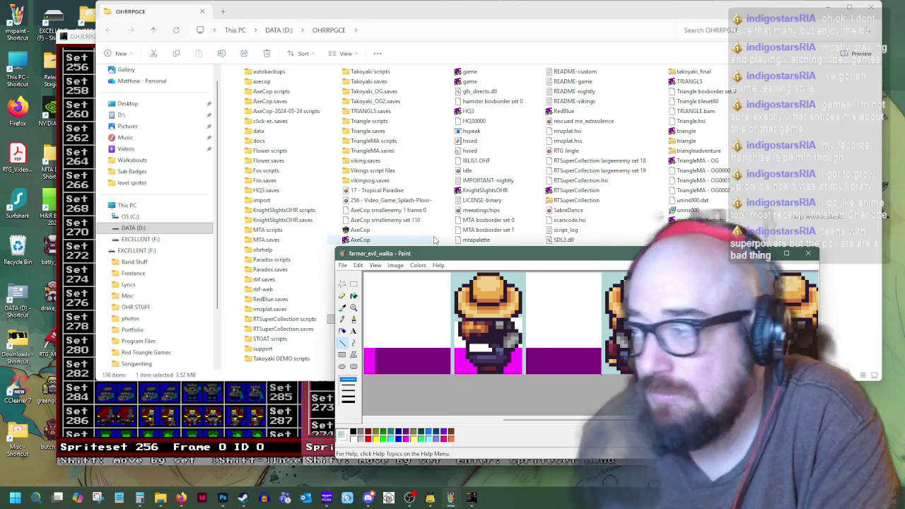
- Apply the Fill tool to the side farmer's face to darken it
{"action": "left_click", "coordinate": [353, 296]}
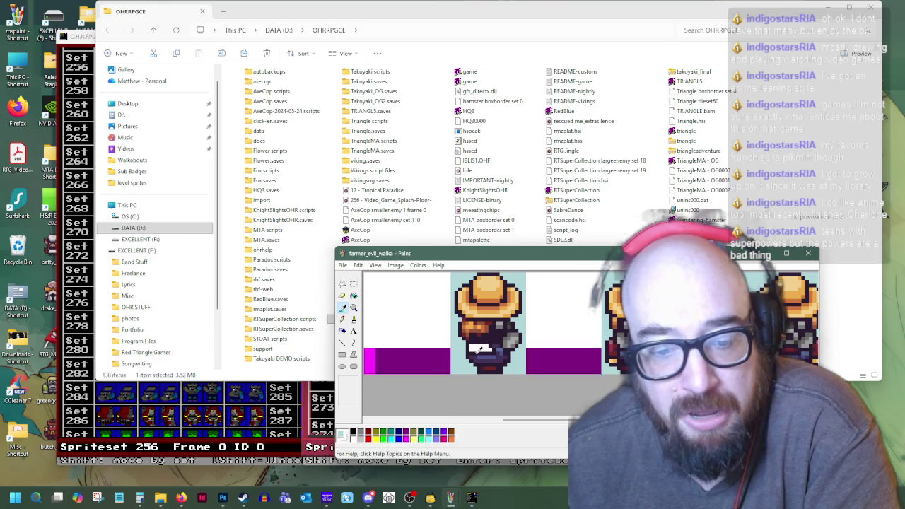
{"action": "left_click", "coordinate": [479, 349]}
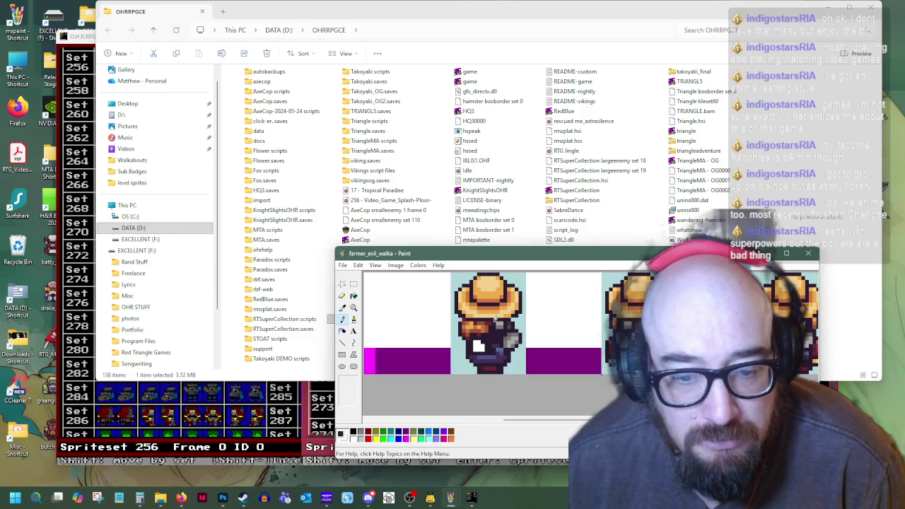
{"action": "left_click", "coordinate": [353, 284]}
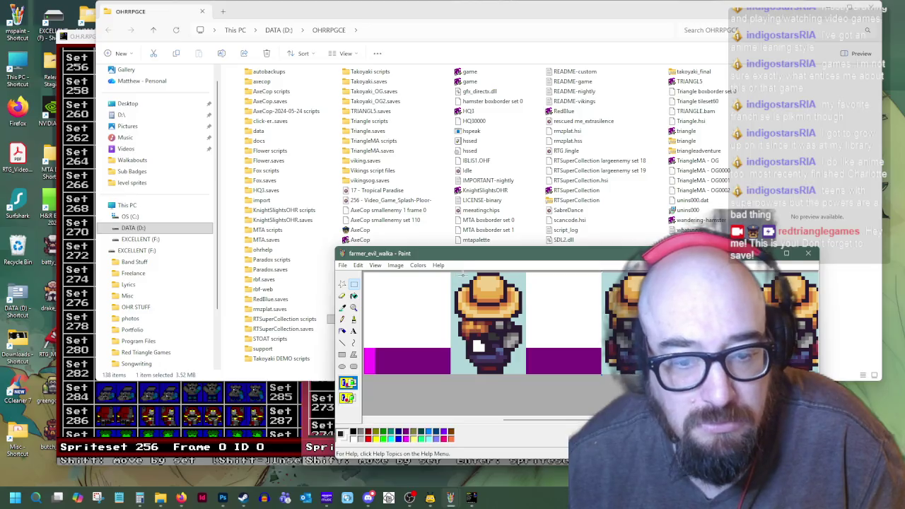
- Copy the side-facing farmer frame and paste a copy toward the right
{"action": "left_click_drag", "start_coordinate": [450, 273], "coordinate": [526, 373]}
{"action": "right_click", "coordinate": [501, 338]}
{"action": "left_click", "coordinate": [522, 354]}
{"action": "left_click_drag", "start_coordinate": [529, 422], "coordinate": [396, 422]}
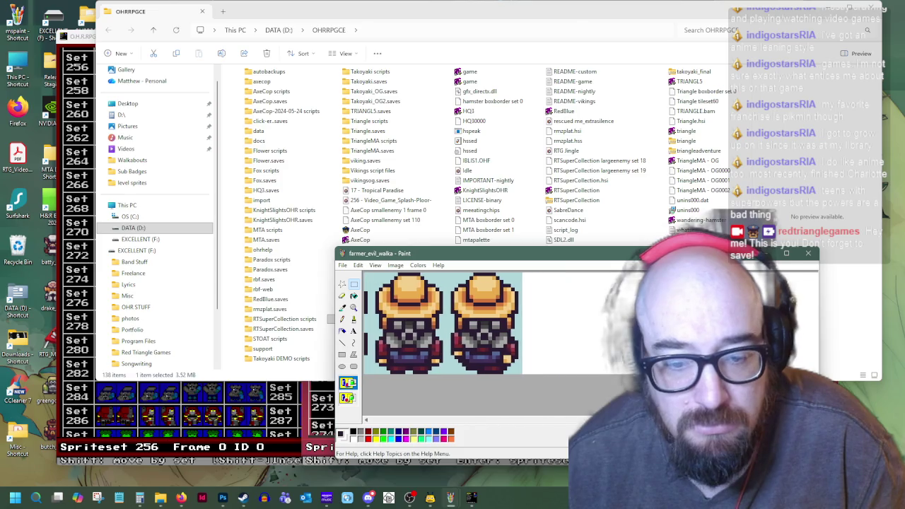
{"action": "left_click", "coordinate": [614, 349]}
{"action": "left_click_drag", "start_coordinate": [377, 320], "coordinate": [628, 320]}
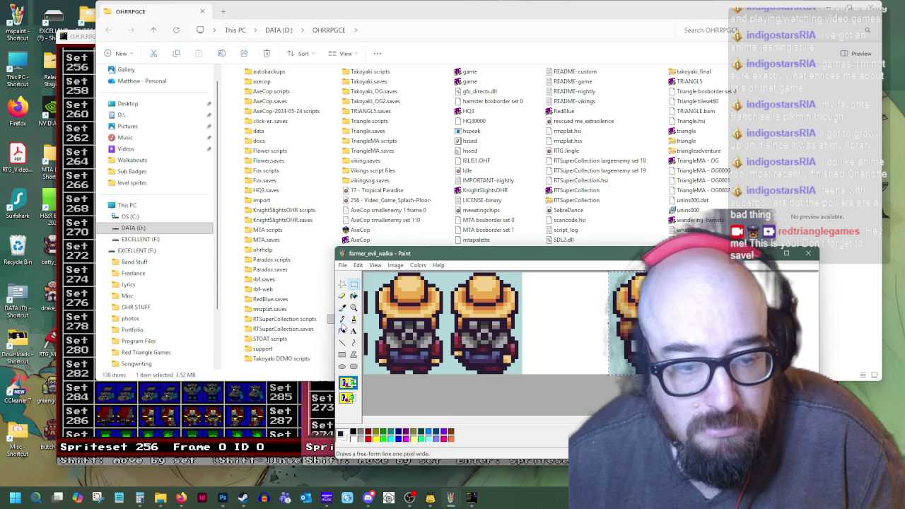
- Scroll the canvas and pick up the dark red from the sprite
{"action": "left_click", "coordinate": [343, 322]}
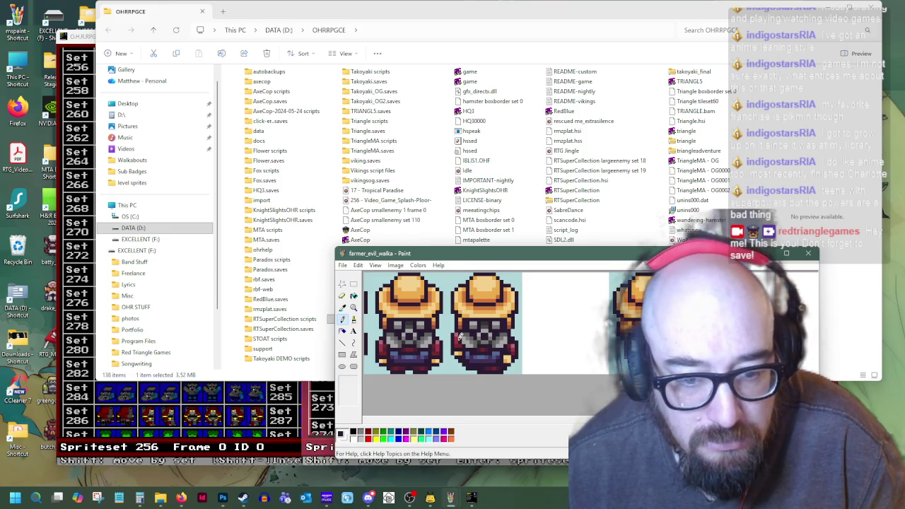
{"action": "scroll", "coordinate": [475, 403], "scroll_direction": "up", "scroll_amount": 2}
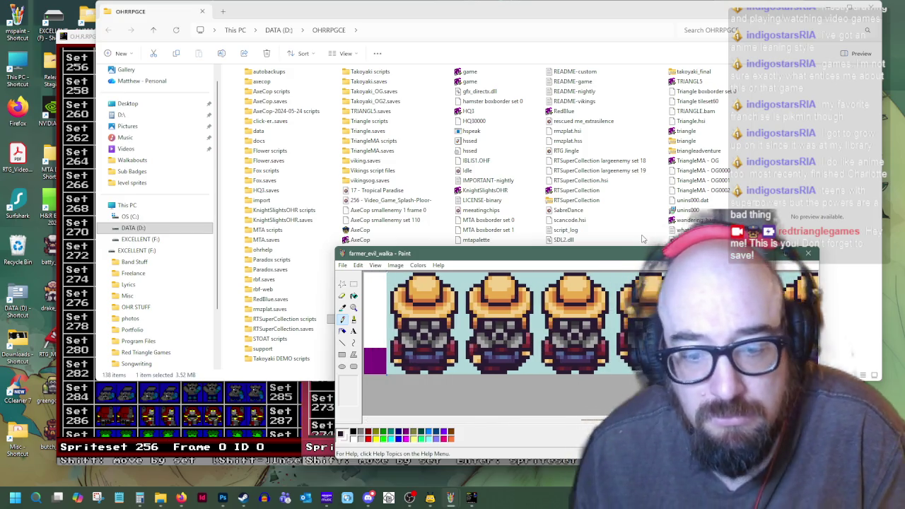
{"action": "left_click_drag", "start_coordinate": [601, 420], "coordinate": [553, 427]}
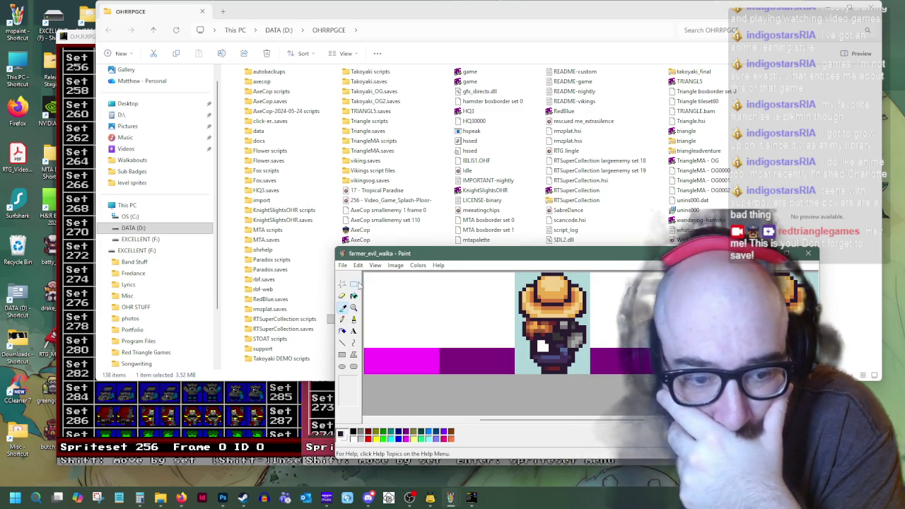
{"action": "left_click", "coordinate": [354, 284]}
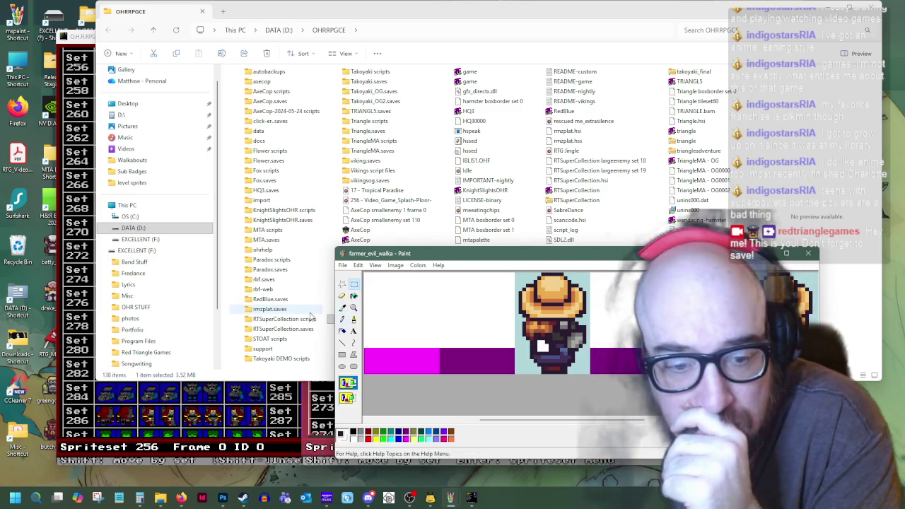
{"action": "left_click", "coordinate": [344, 309]}
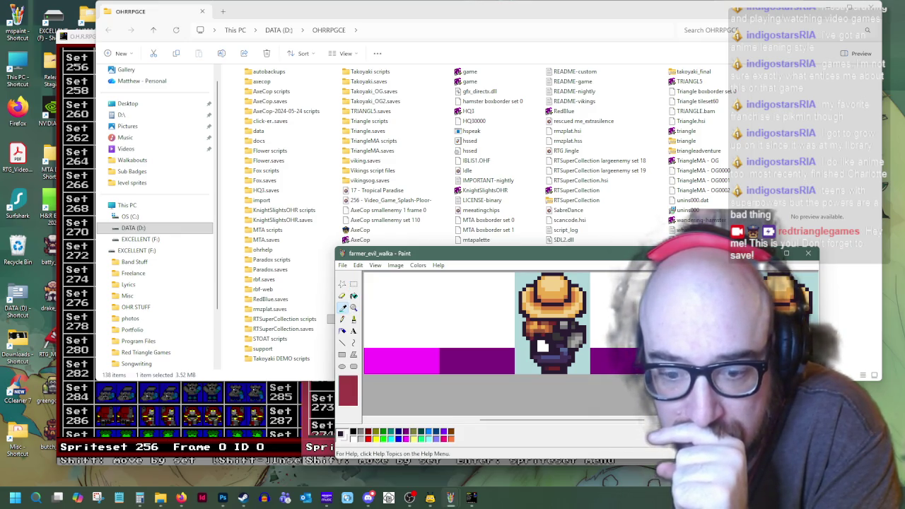
{"action": "left_click", "coordinate": [542, 347]}
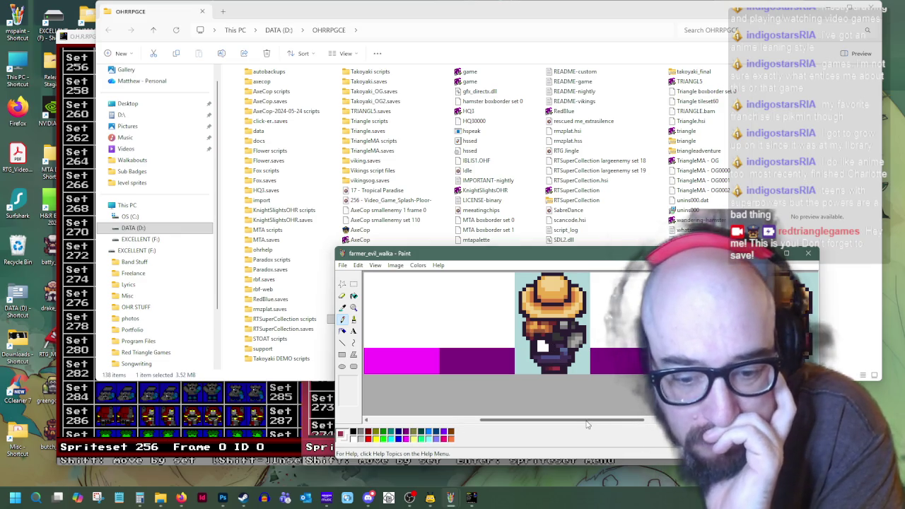
{"action": "left_click_drag", "start_coordinate": [589, 422], "coordinate": [551, 421]}
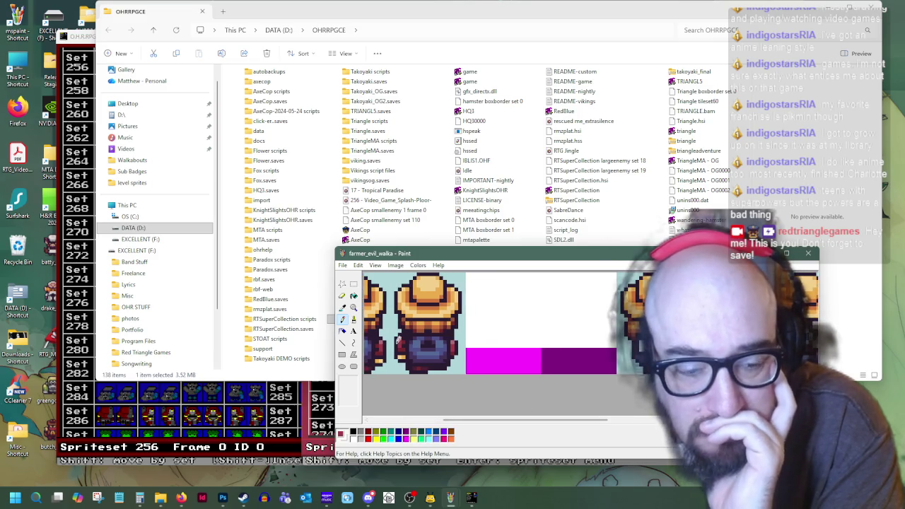
{"action": "left_click", "coordinate": [353, 285]}
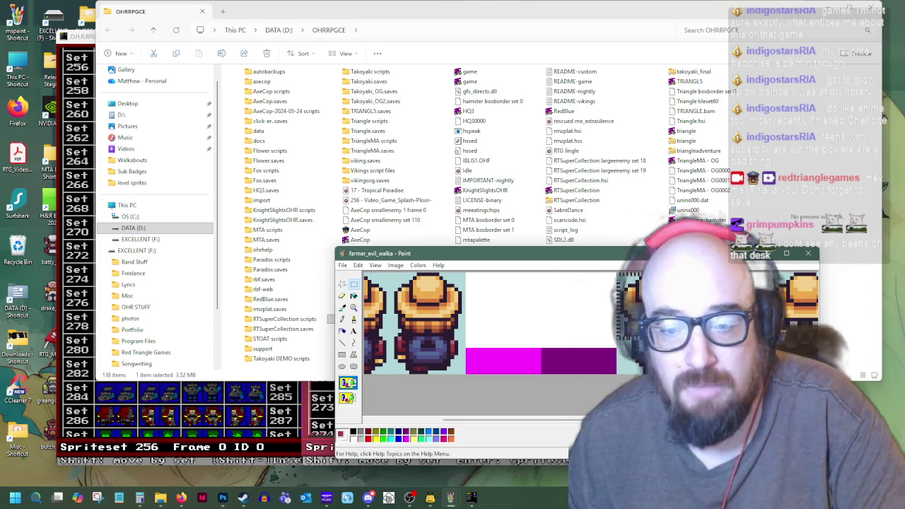
- Paste the side farmer into the blank slot, then place a second copy right beside it
{"action": "key", "text": "ctrl+v"}
{"action": "left_click_drag", "start_coordinate": [591, 354], "coordinate": [532, 354]}
{"action": "right_click", "coordinate": [528, 338]}
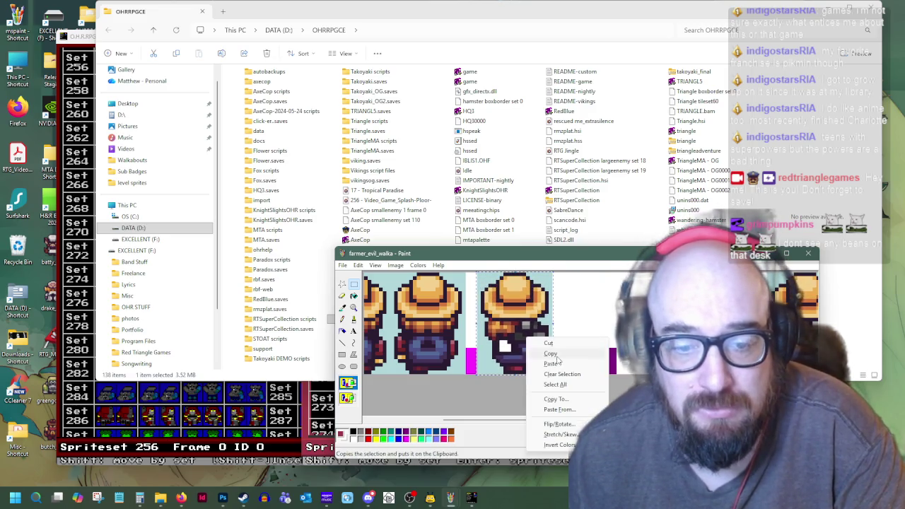
{"action": "left_click", "coordinate": [551, 353]}
{"action": "key", "text": "ctrl+v"}
{"action": "left_click_drag", "start_coordinate": [421, 347], "coordinate": [606, 342]}
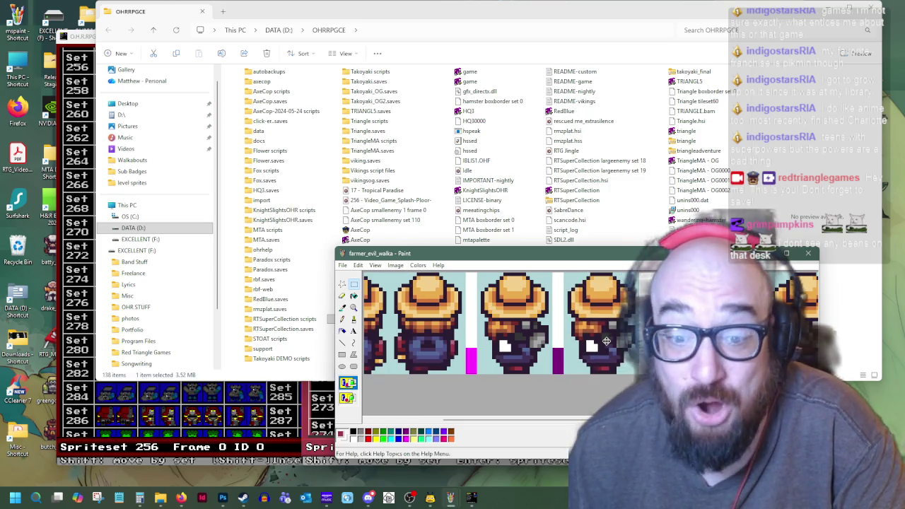
{"action": "left_click_drag", "start_coordinate": [606, 341], "coordinate": [605, 342]}
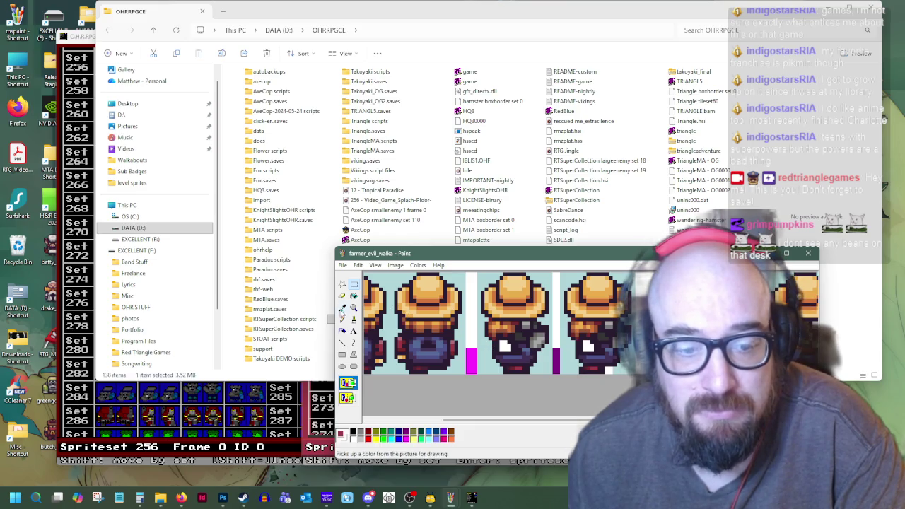
{"action": "left_click", "coordinate": [343, 308]}
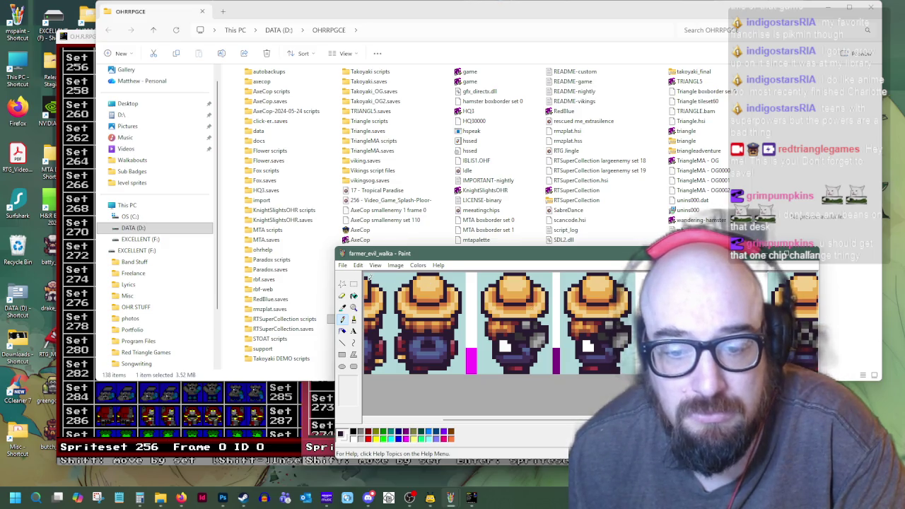
{"action": "left_click", "coordinate": [354, 283]}
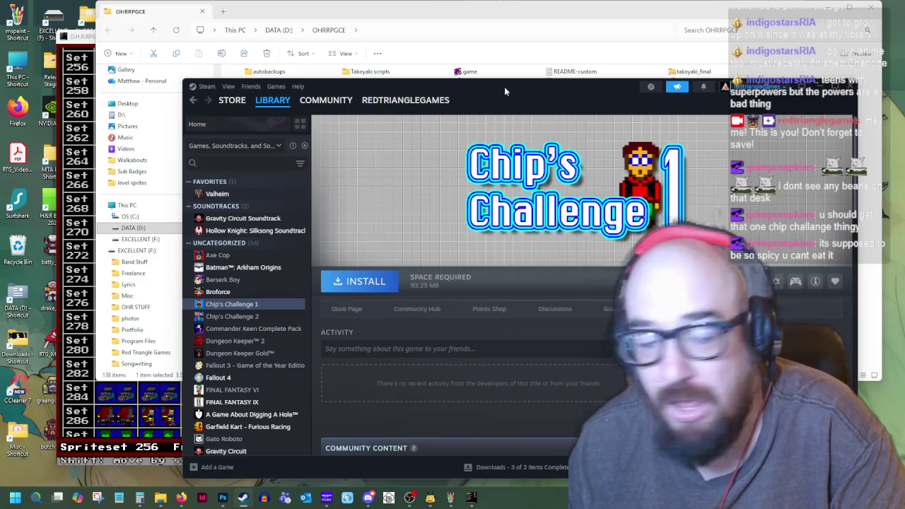
- Open the Chip's Challenge 2 library page in Steam, then minimise Steam to reveal Paint
{"action": "left_click", "coordinate": [253, 318]}
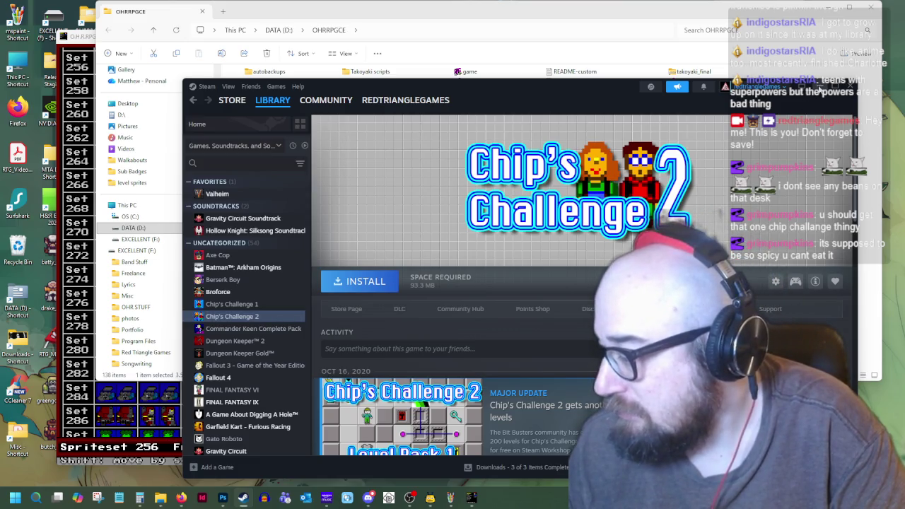
{"action": "left_click", "coordinate": [818, 90]}
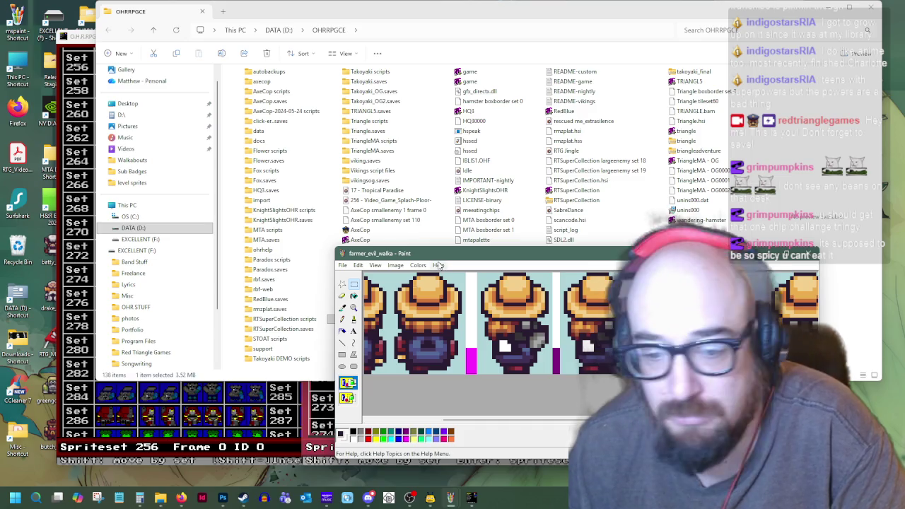
- Paste the copied farmer sprite onto the canvas and shift it right
{"action": "right_click", "coordinate": [557, 299]}
{"action": "left_click", "coordinate": [580, 326]}
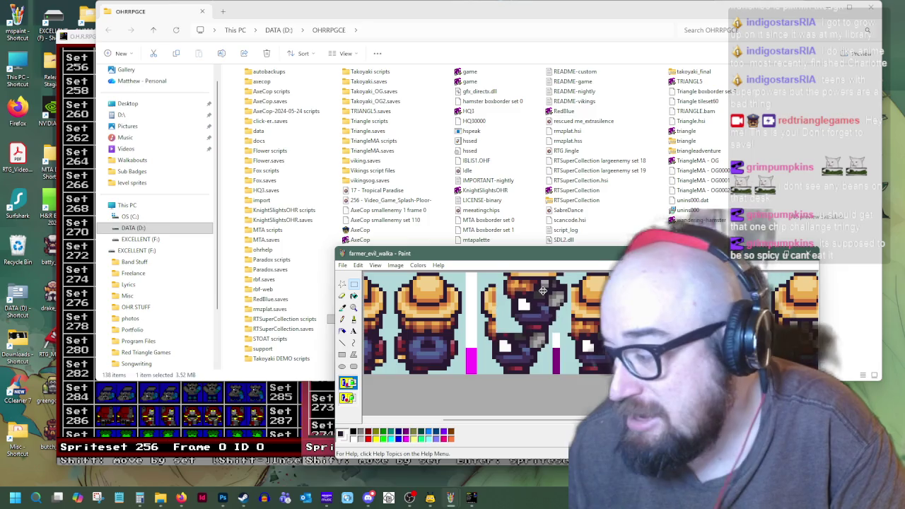
{"action": "left_click_drag", "start_coordinate": [411, 331], "coordinate": [440, 331]}
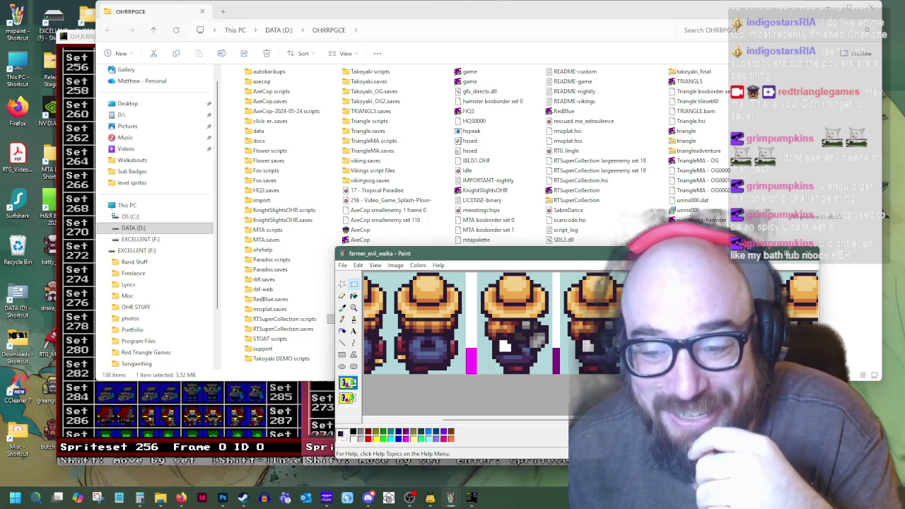
- Recolour side-frame pixels with the dark outline, dark red and other sprite colours
{"action": "left_click", "coordinate": [343, 308]}
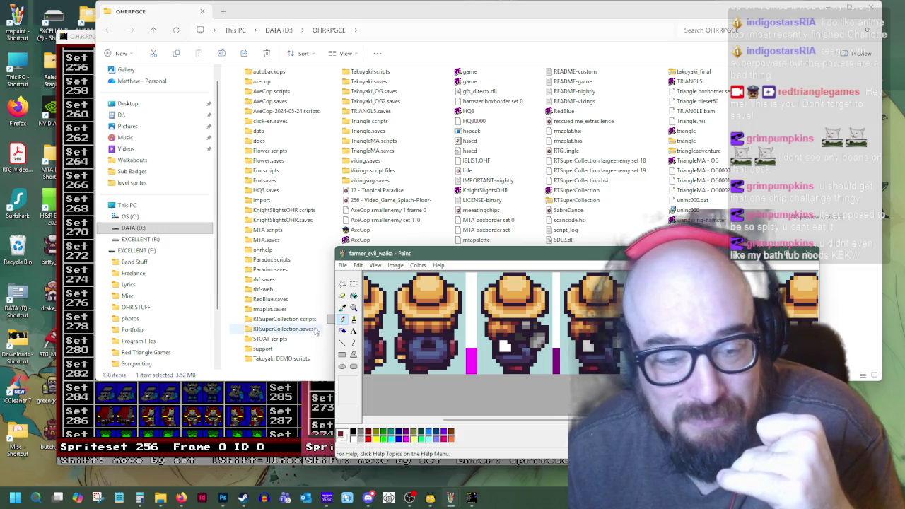
{"action": "left_click", "coordinate": [342, 307]}
{"action": "left_click", "coordinate": [424, 367]}
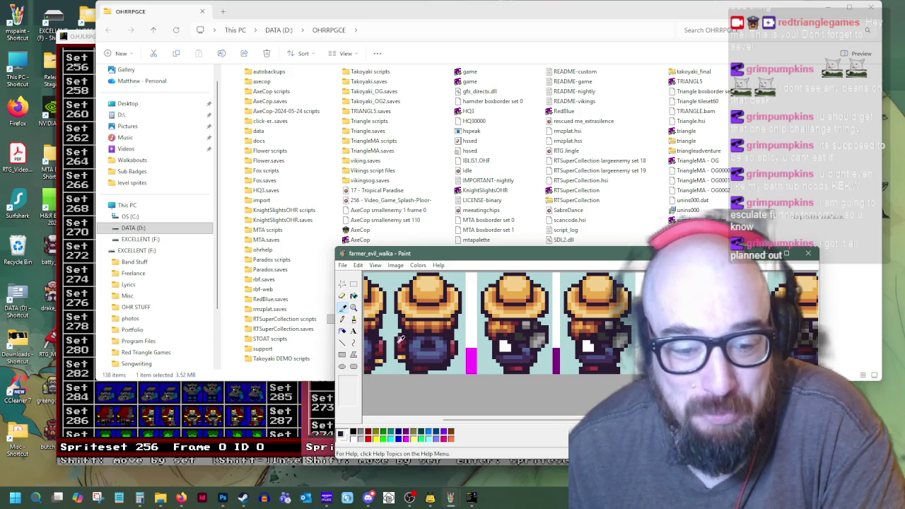
{"action": "left_click", "coordinate": [401, 341]}
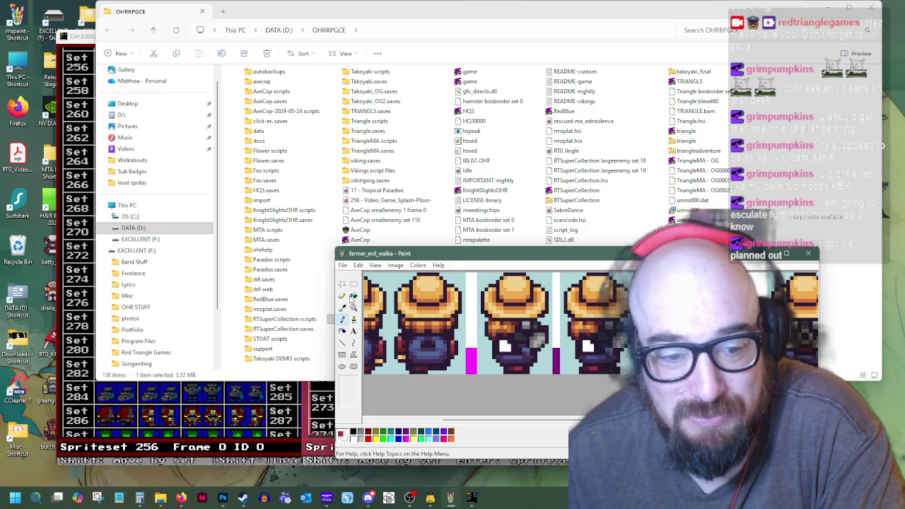
{"action": "left_click", "coordinate": [600, 365]}
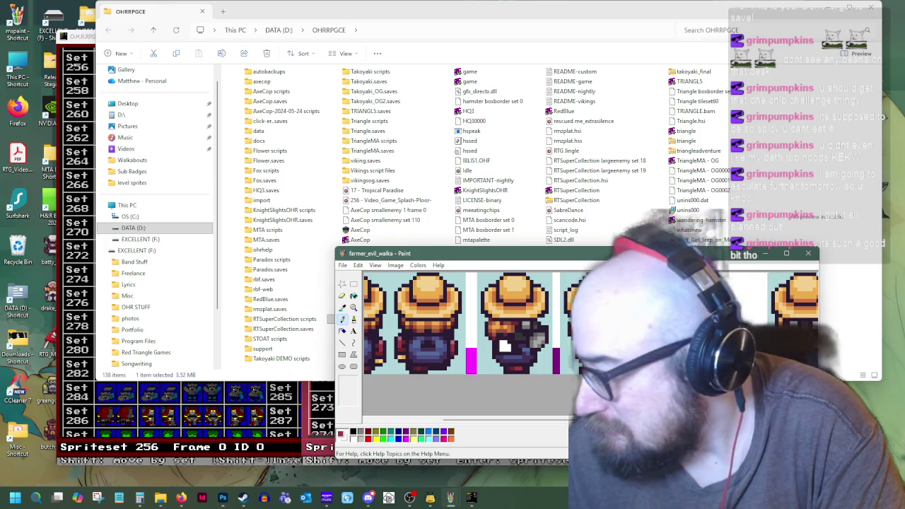
{"action": "left_click", "coordinate": [343, 307]}
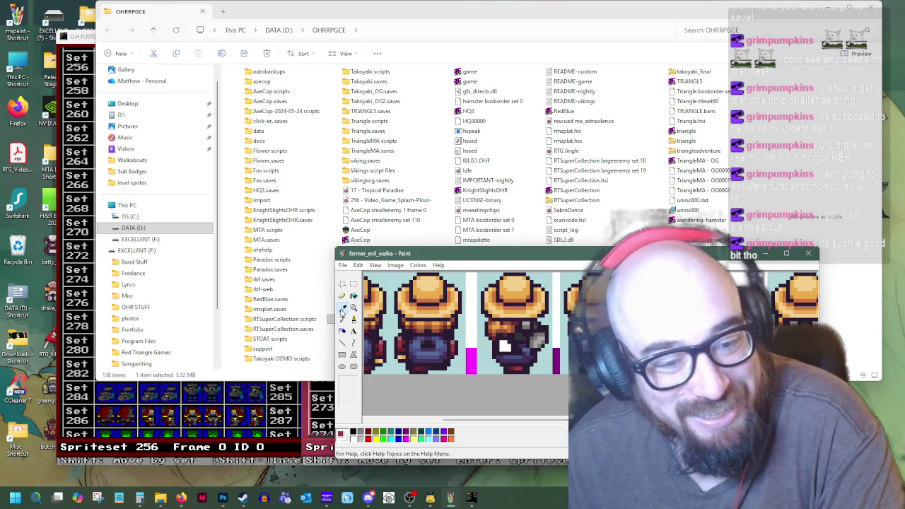
{"action": "left_click", "coordinate": [514, 364]}
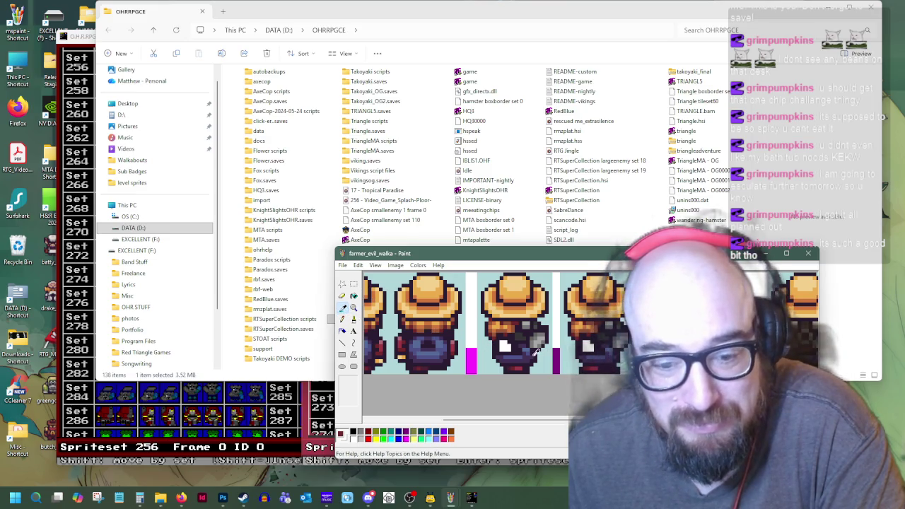
{"action": "left_click", "coordinate": [512, 364]}
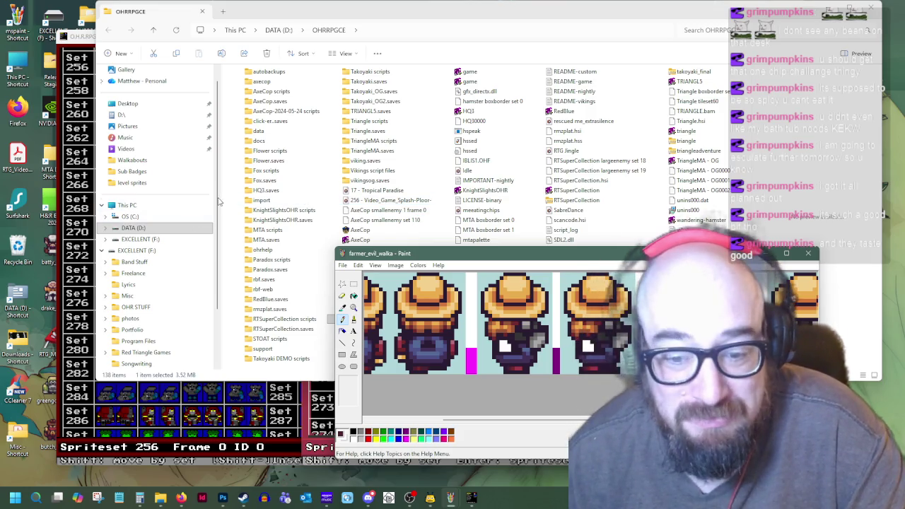
{"action": "left_click", "coordinate": [354, 284]}
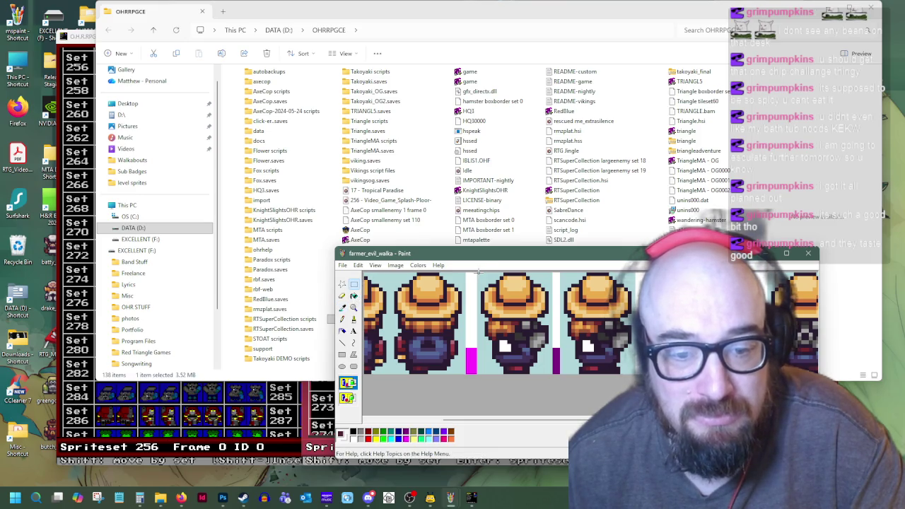
- Copy the side-facing farmer frame and place the copy beside the other two frames
{"action": "left_click_drag", "start_coordinate": [478, 272], "coordinate": [552, 373]}
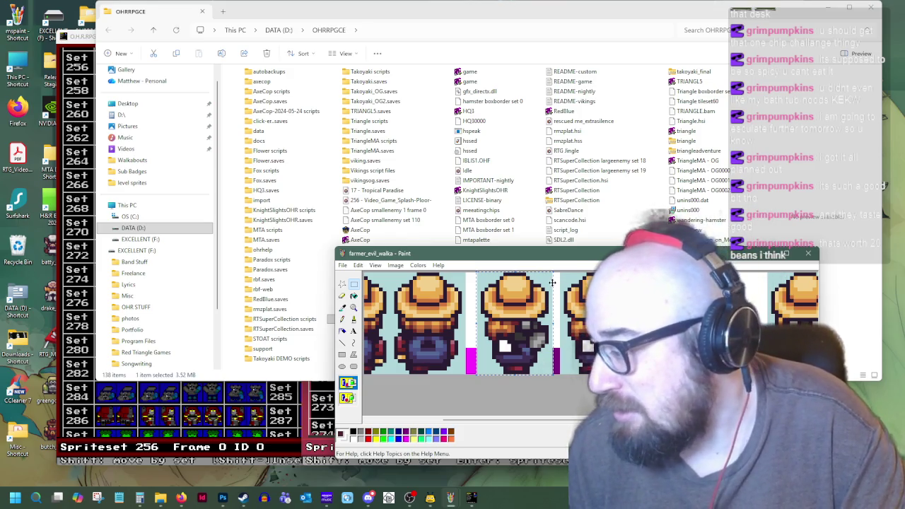
{"action": "right_click", "coordinate": [521, 309]}
{"action": "left_click", "coordinate": [551, 325]}
{"action": "left_click_drag", "start_coordinate": [514, 420], "coordinate": [636, 420]}
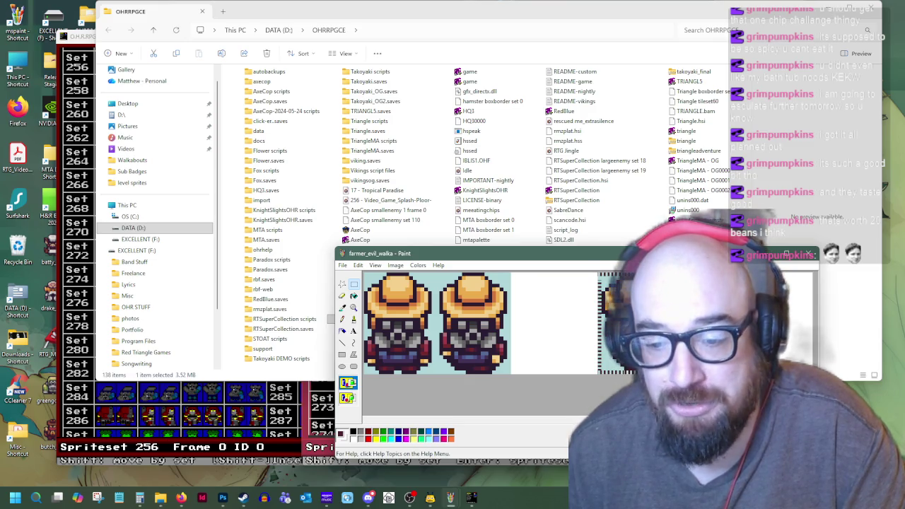
{"action": "left_click_drag", "start_coordinate": [653, 356], "coordinate": [578, 356]}
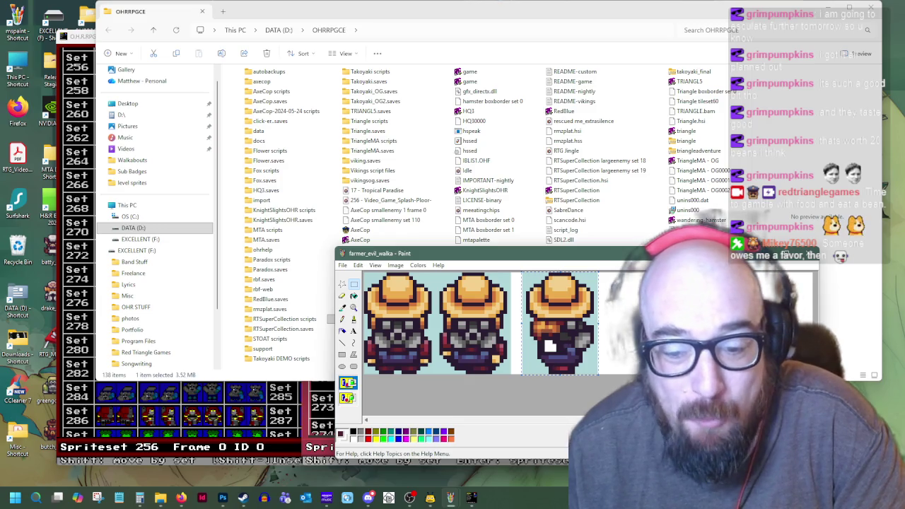
{"action": "mouse_move", "coordinate": [425, 421]}
{"action": "left_mouse_down"}
{"action": "mouse_move", "coordinate": [484, 431]}
{"action": "mouse_move", "coordinate": [459, 431]}
{"action": "mouse_move", "coordinate": [470, 432]}
{"action": "mouse_move", "coordinate": [485, 423]}
{"action": "left_mouse_up"}
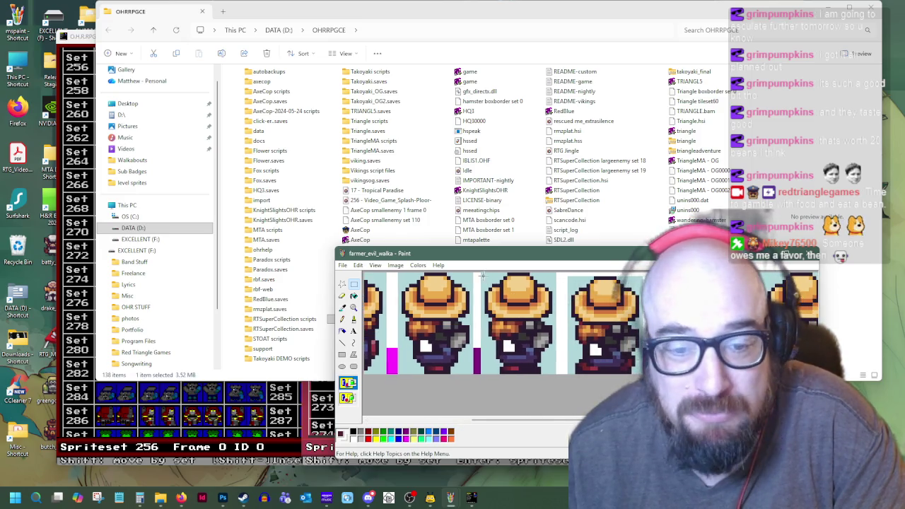
- Select and copy both side-facing frames, undoing an accidental delete along the way
{"action": "left_click_drag", "start_coordinate": [481, 273], "coordinate": [633, 374]}
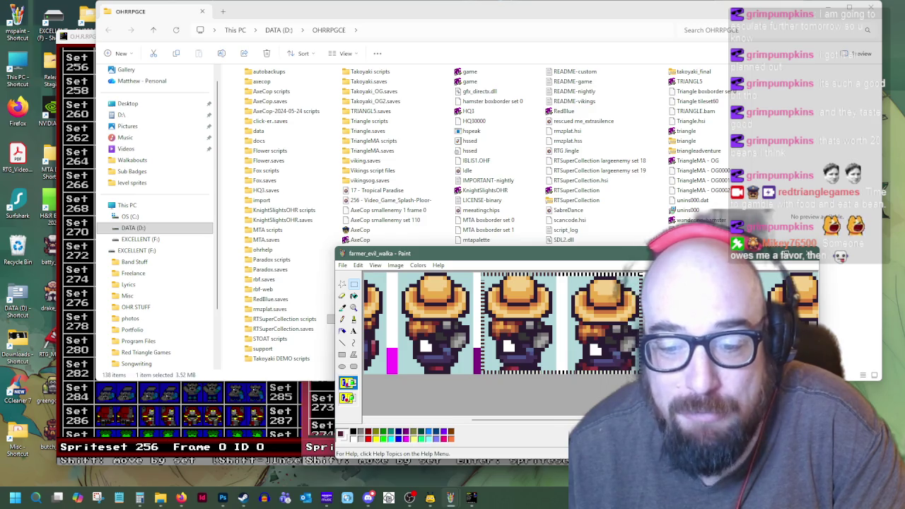
{"action": "key", "text": "Delete"}
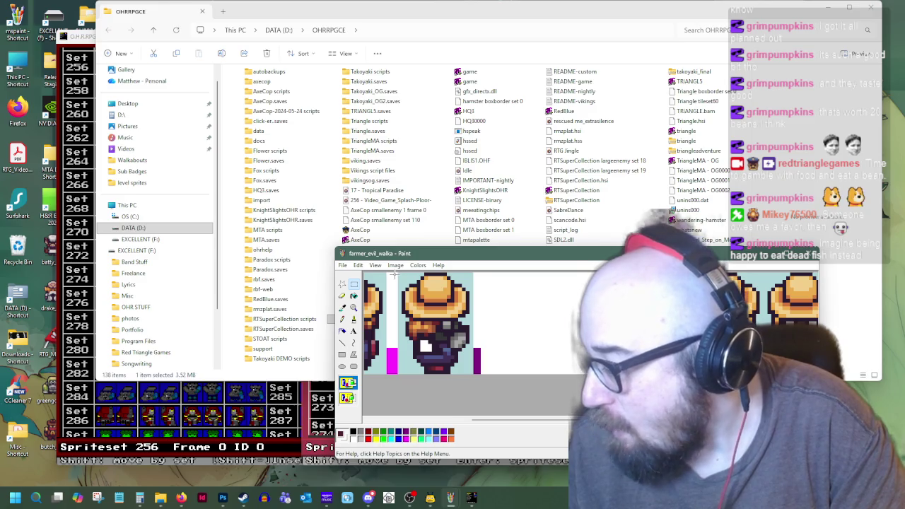
{"action": "left_click", "coordinate": [358, 266]}
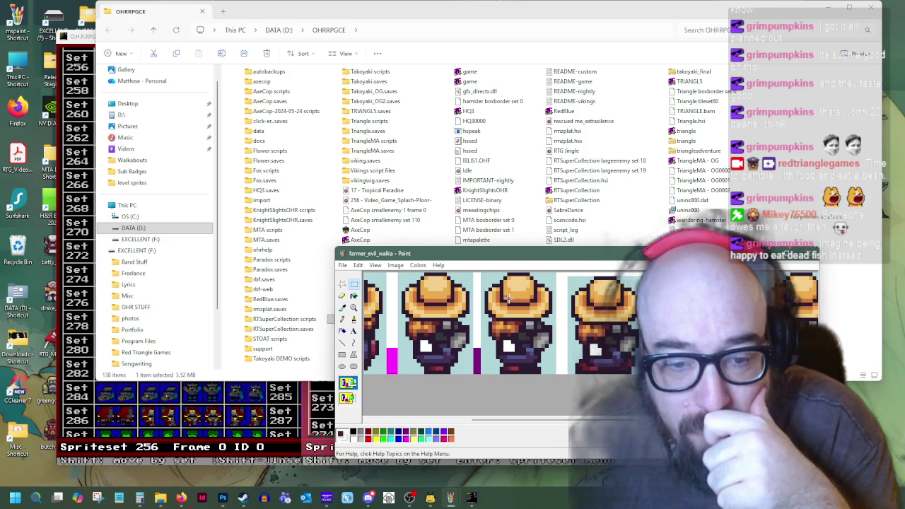
{"action": "left_click_drag", "start_coordinate": [483, 274], "coordinate": [635, 372]}
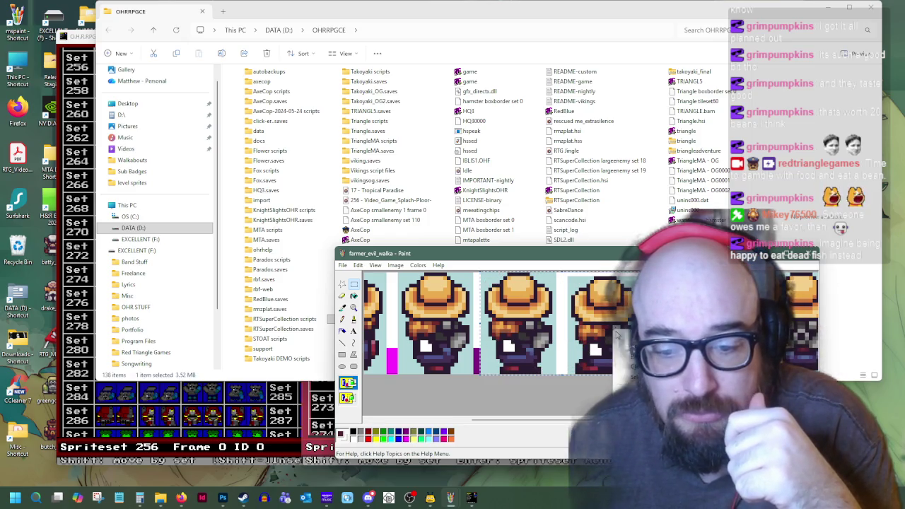
{"action": "key", "text": "ctrl+c"}
- Paste the two side frames at the row's end, briefly switching to the browser and back
{"action": "left_click_drag", "start_coordinate": [546, 424], "coordinate": [424, 425]}
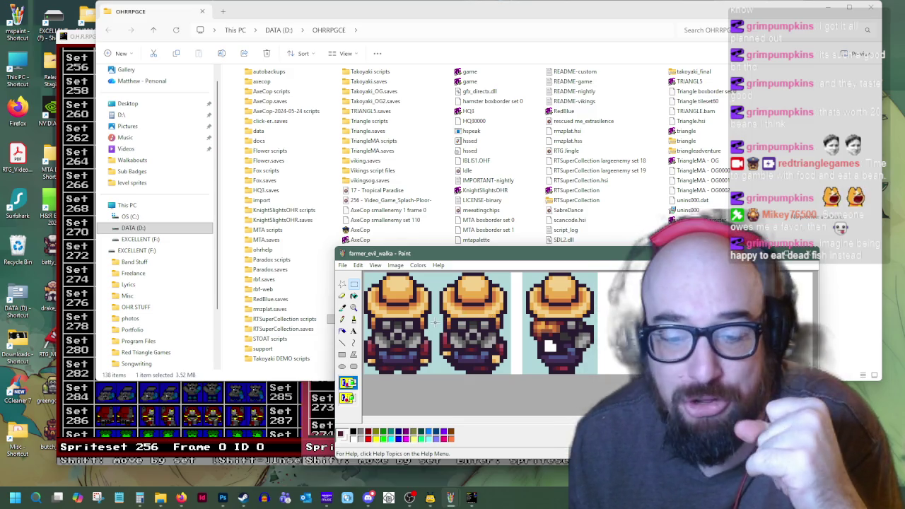
{"action": "right_click", "coordinate": [436, 323]}
{"action": "left_click", "coordinate": [467, 359]}
{"action": "left_click_drag", "start_coordinate": [396, 319], "coordinate": [644, 319]}
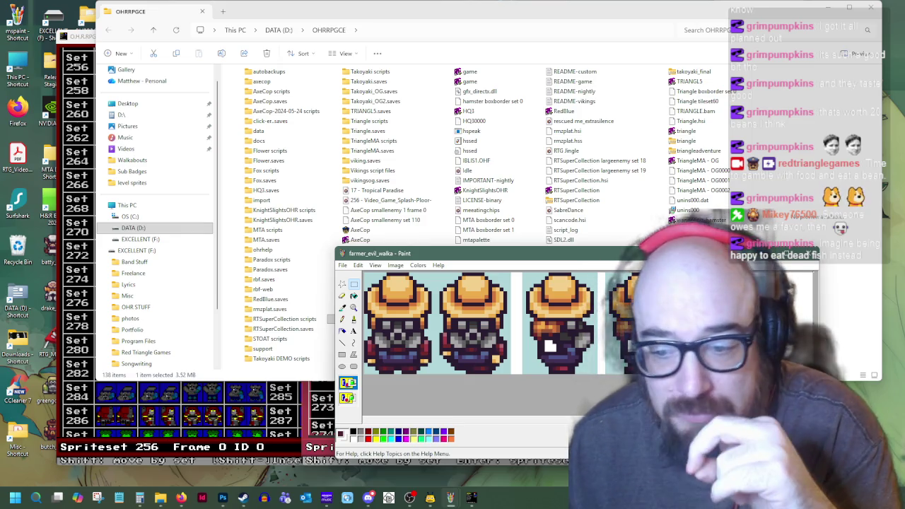
{"action": "left_click_drag", "start_coordinate": [456, 421], "coordinate": [476, 421]}
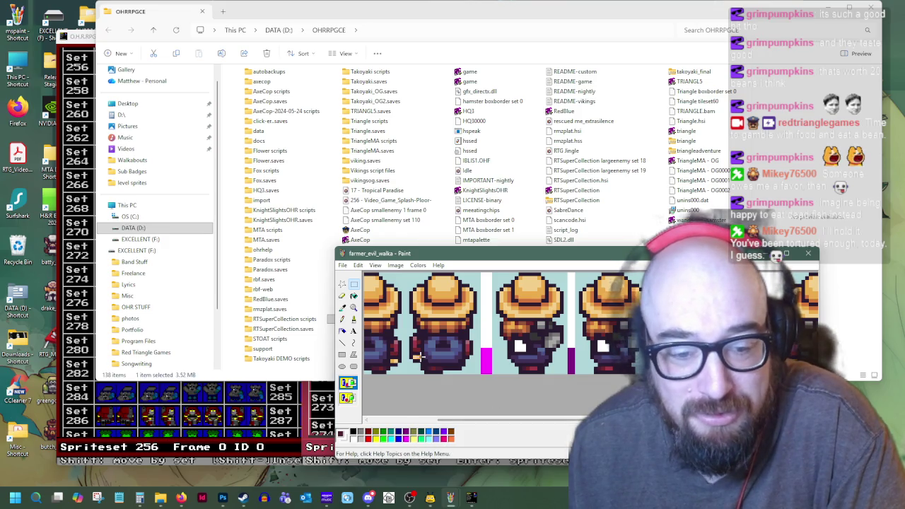
{"action": "key", "text": "alt+Tab"}
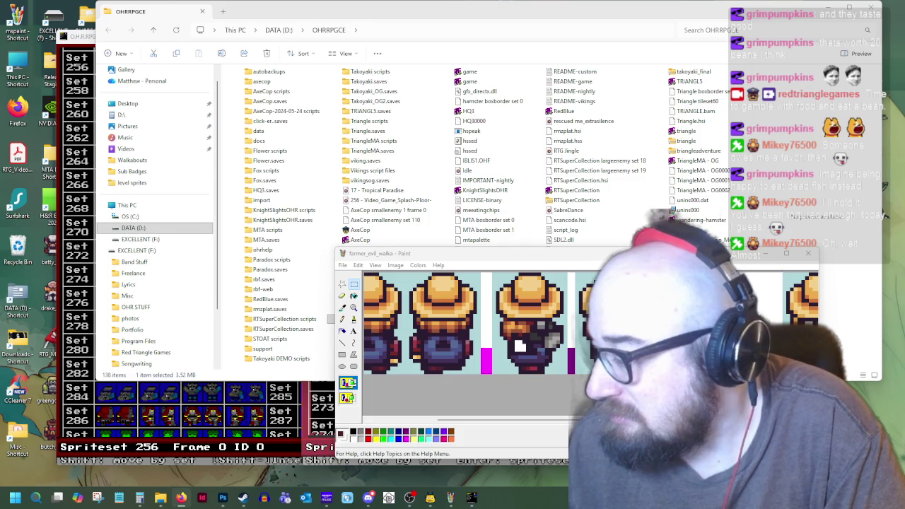
{"action": "left_click", "coordinate": [522, 398]}
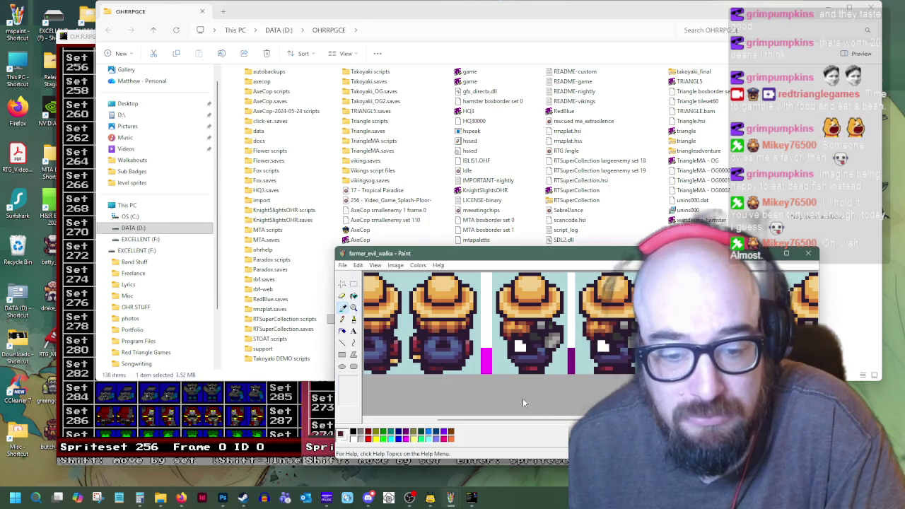
- Sample a light colour from the sprite for the side frames' shirt detail
{"action": "left_click_drag", "start_coordinate": [544, 423], "coordinate": [562, 421]}
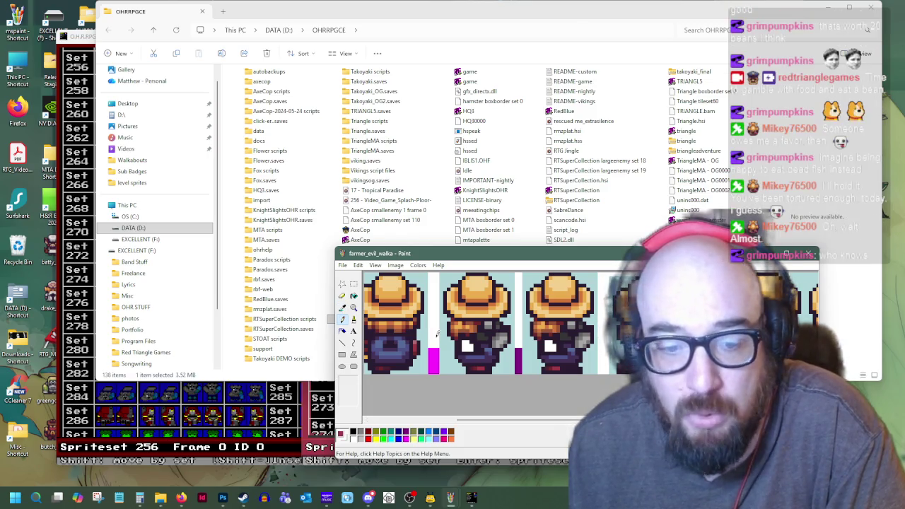
{"action": "left_click", "coordinate": [368, 341]}
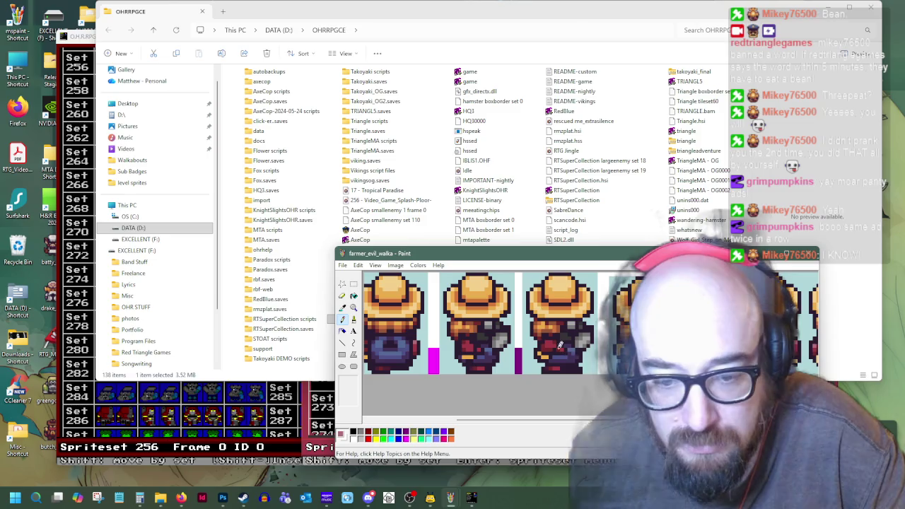
- Repaint side-frame pixels with sprite colours, including the tan hat colour
{"action": "left_click", "coordinate": [548, 340]}
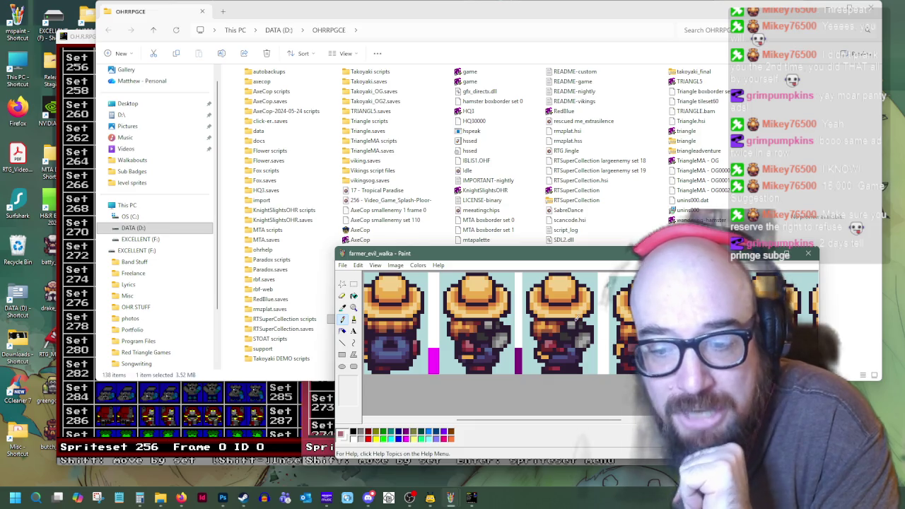
{"action": "left_click", "coordinate": [343, 307]}
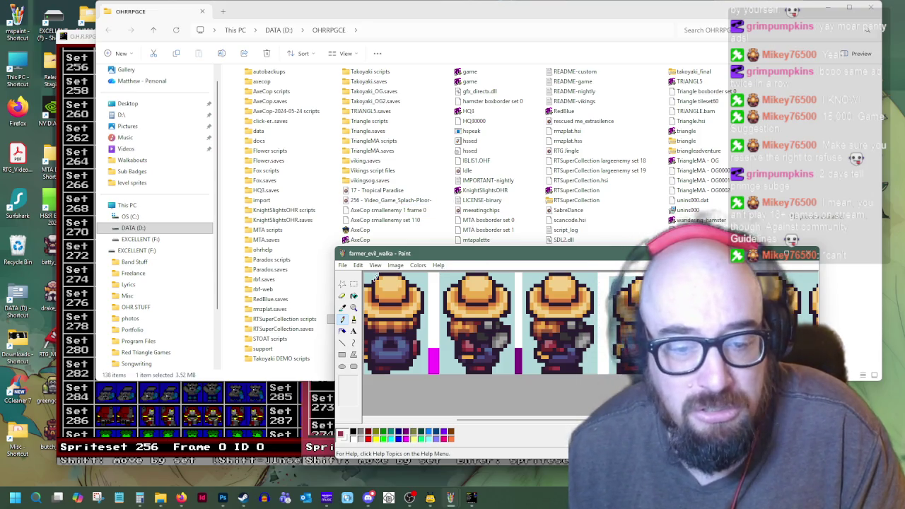
{"action": "left_click", "coordinate": [468, 357]}
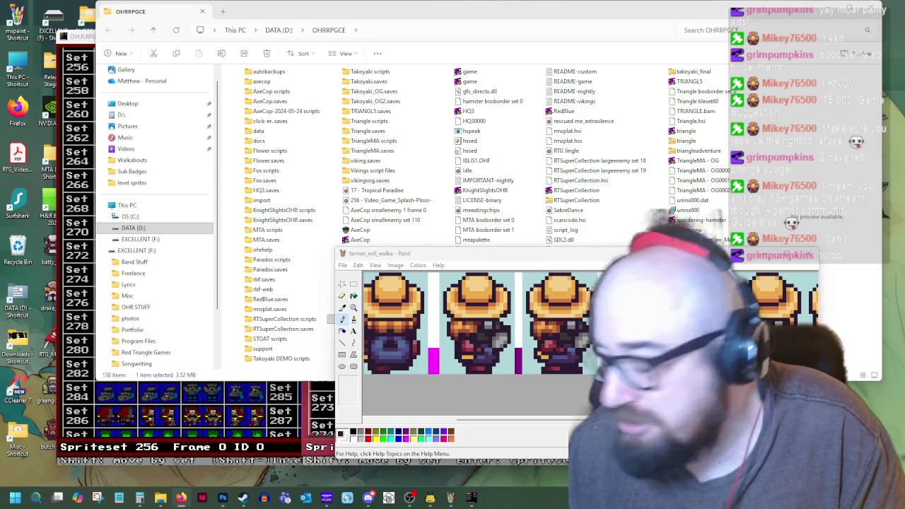
{"action": "left_click", "coordinate": [343, 308]}
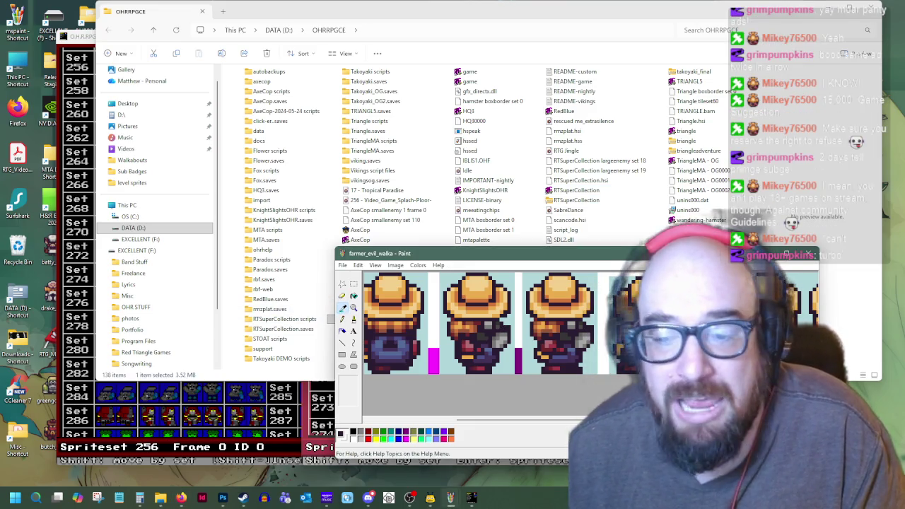
{"action": "left_click", "coordinate": [640, 289]}
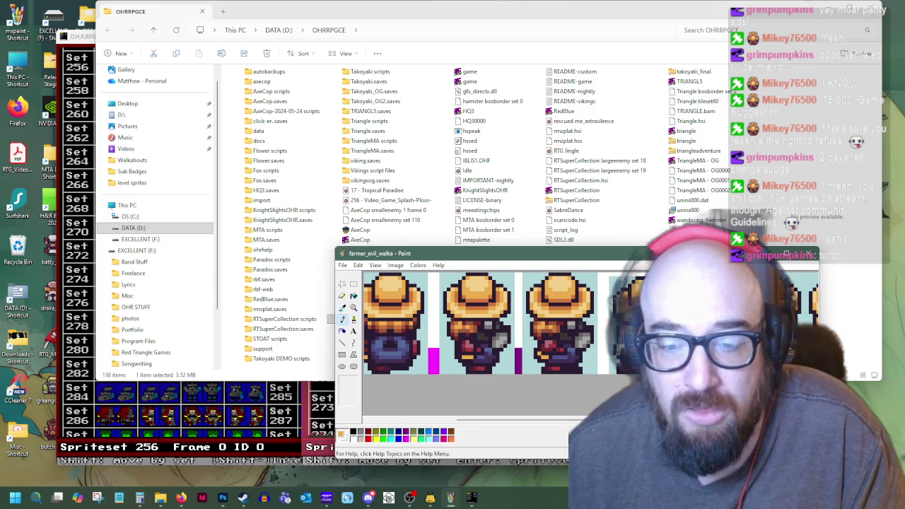
{"action": "left_click", "coordinate": [343, 307]}
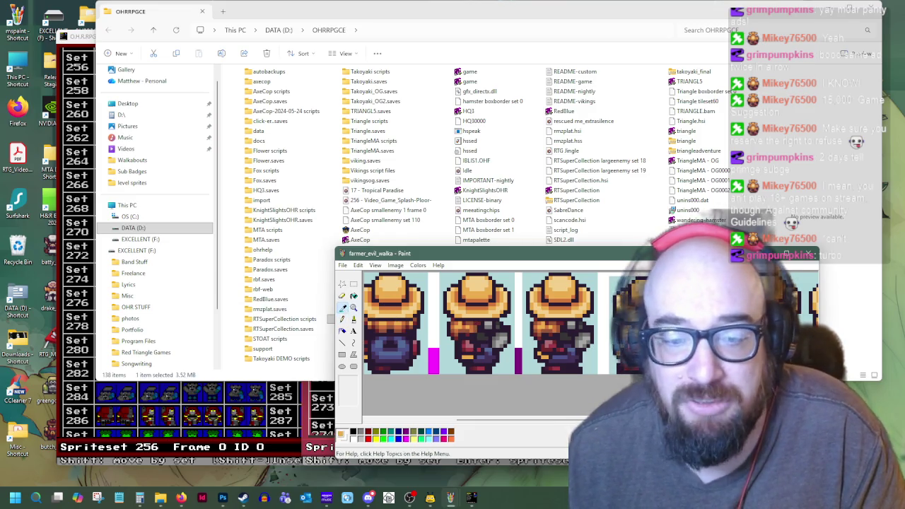
{"action": "left_click", "coordinate": [596, 346]}
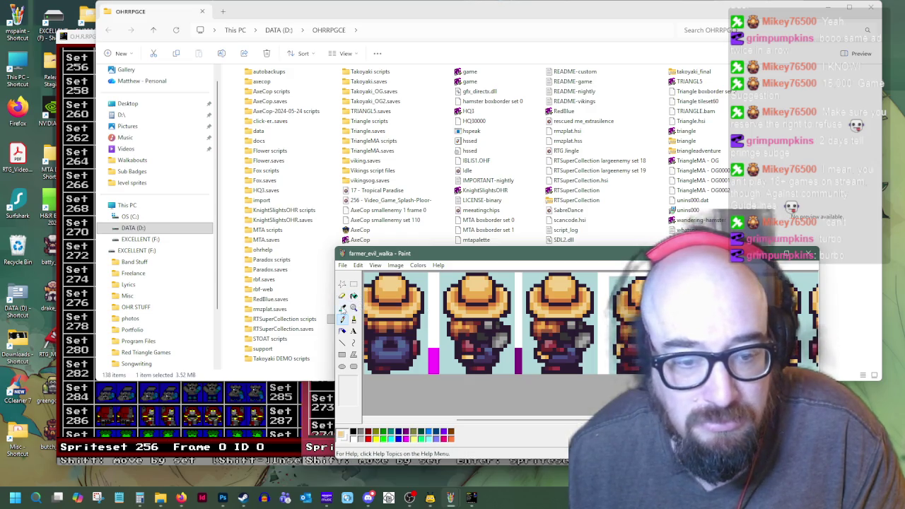
{"action": "left_click", "coordinate": [343, 308]}
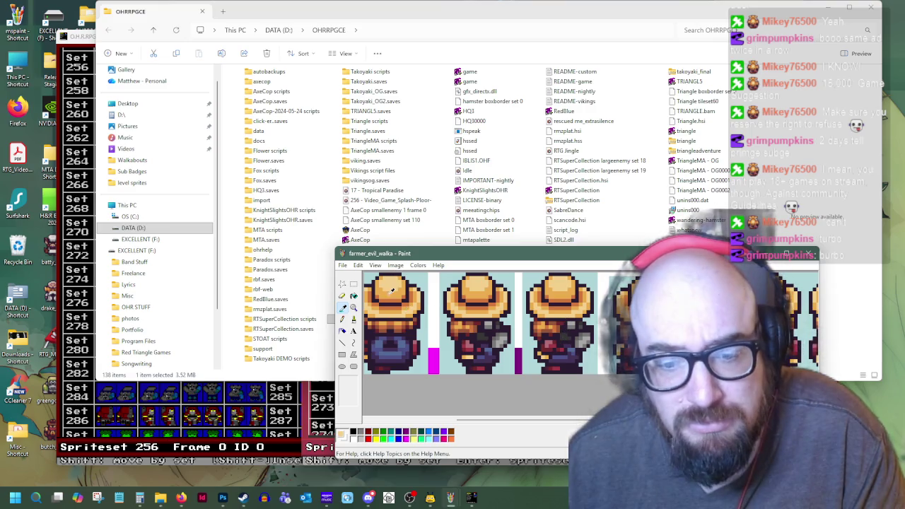
{"action": "left_click", "coordinate": [354, 285]}
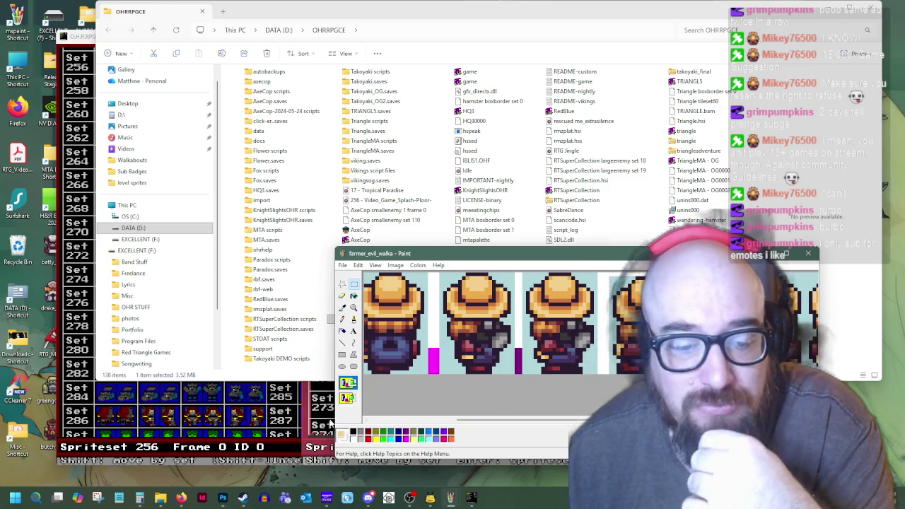
{"action": "left_click_drag", "start_coordinate": [330, 423], "coordinate": [224, 423]}
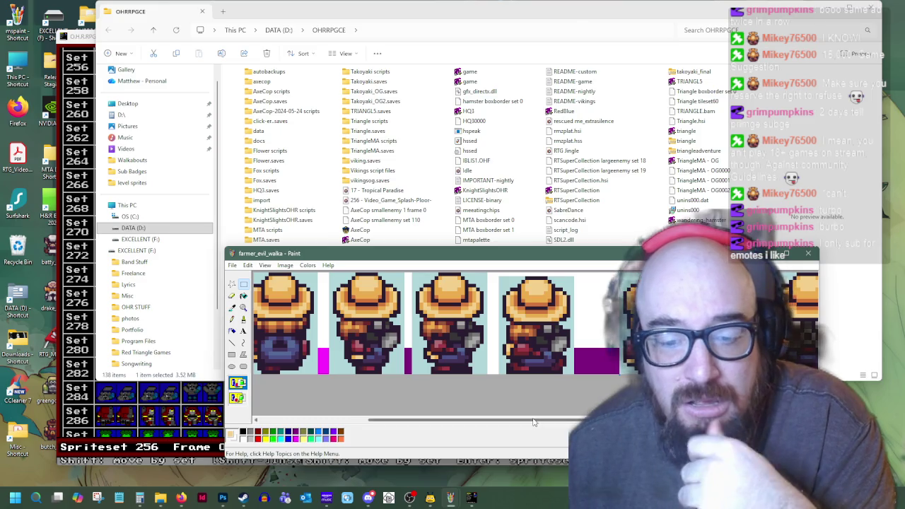
- Erase the leftover frames after the back-view farmers to white
{"action": "left_click_drag", "start_coordinate": [533, 422], "coordinate": [719, 423]}
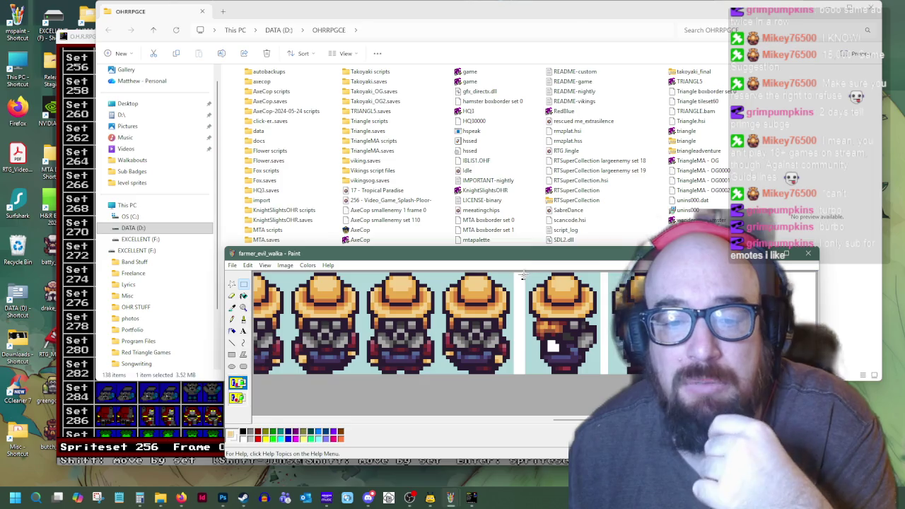
{"action": "left_click_drag", "start_coordinate": [524, 275], "coordinate": [813, 375]}
{"action": "key", "text": "Delete"}
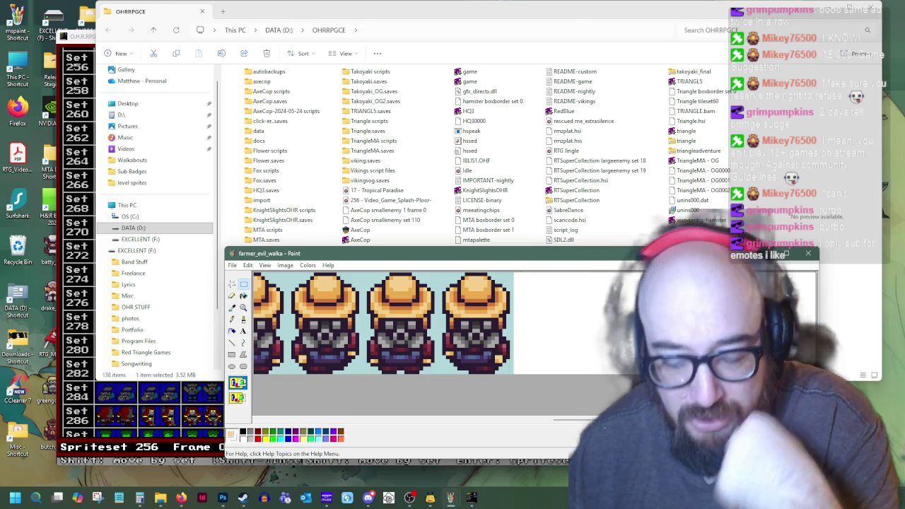
- Select the fourth side-view farmer frame and copy it
{"action": "left_click_drag", "start_coordinate": [587, 420], "coordinate": [407, 417]}
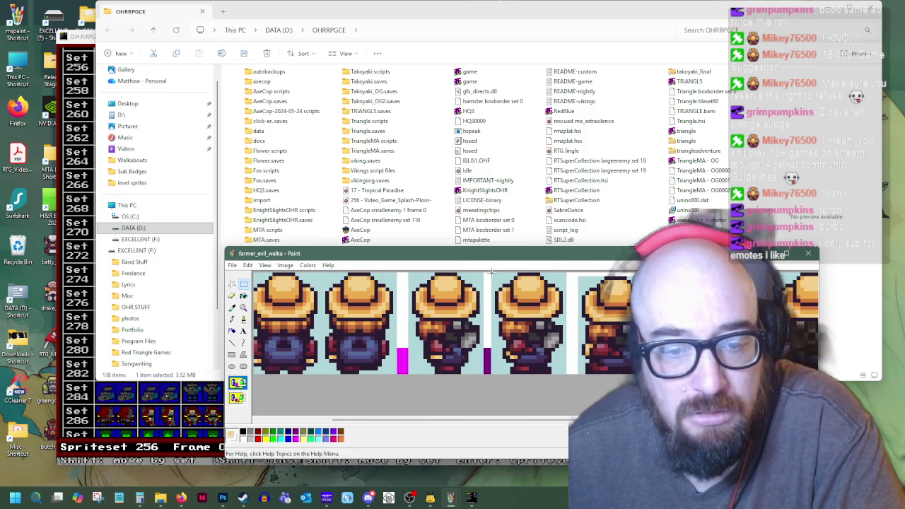
{"action": "left_click_drag", "start_coordinate": [558, 368], "coordinate": [564, 375]}
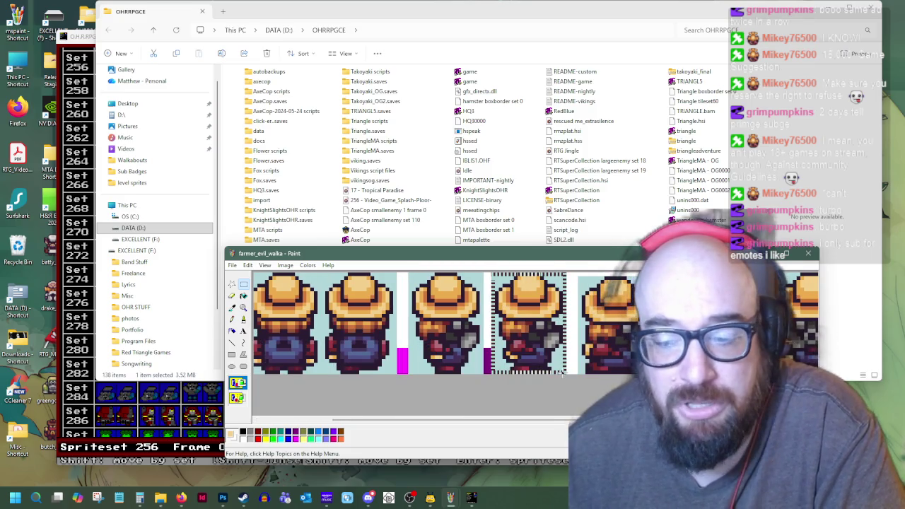
{"action": "right_click", "coordinate": [543, 333]}
{"action": "left_click", "coordinate": [559, 349]}
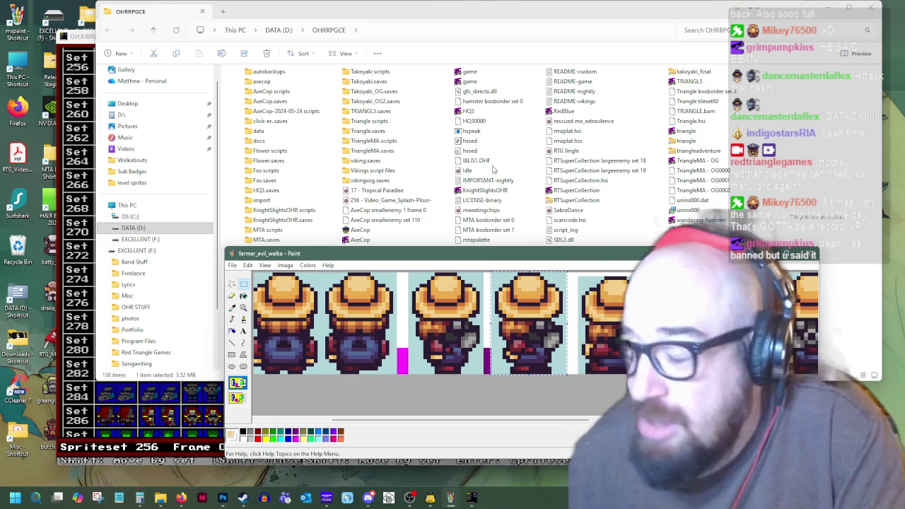
{"action": "right_click", "coordinate": [520, 303]}
- Paste the side-view frame, flip it horizontally, and move it into the empty gap
{"action": "left_click", "coordinate": [552, 318]}
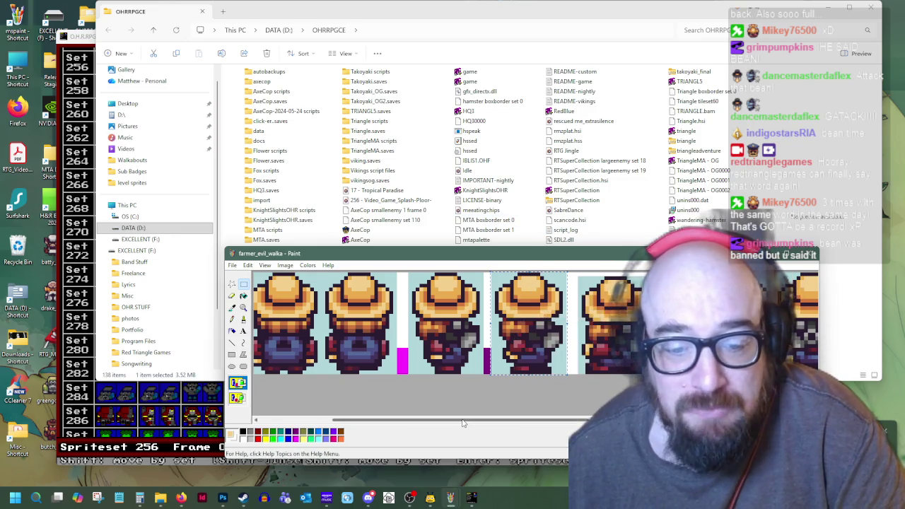
{"action": "scroll", "coordinate": [452, 326], "scroll_direction": "right", "scroll_amount": 5}
{"action": "scroll", "coordinate": [425, 325], "scroll_direction": "right", "scroll_amount": 3}
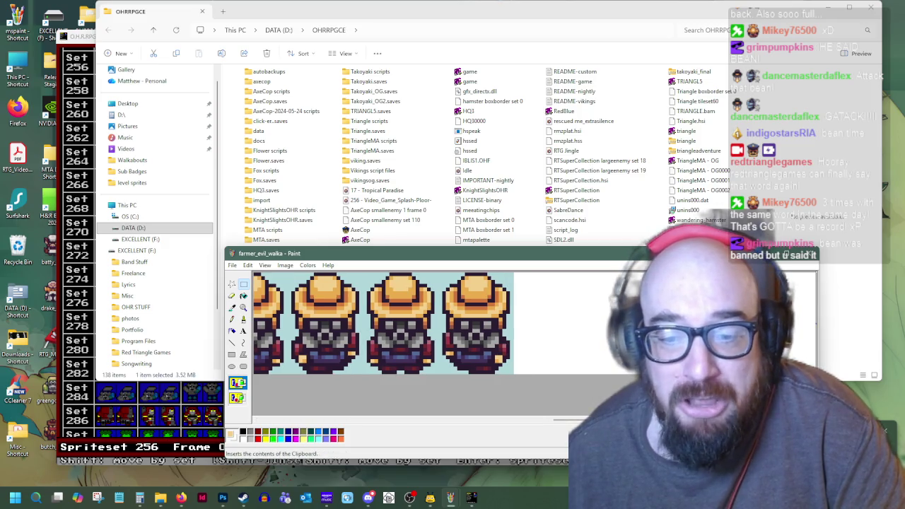
{"action": "key", "text": "ctrl+v"}
{"action": "right_click", "coordinate": [300, 339]}
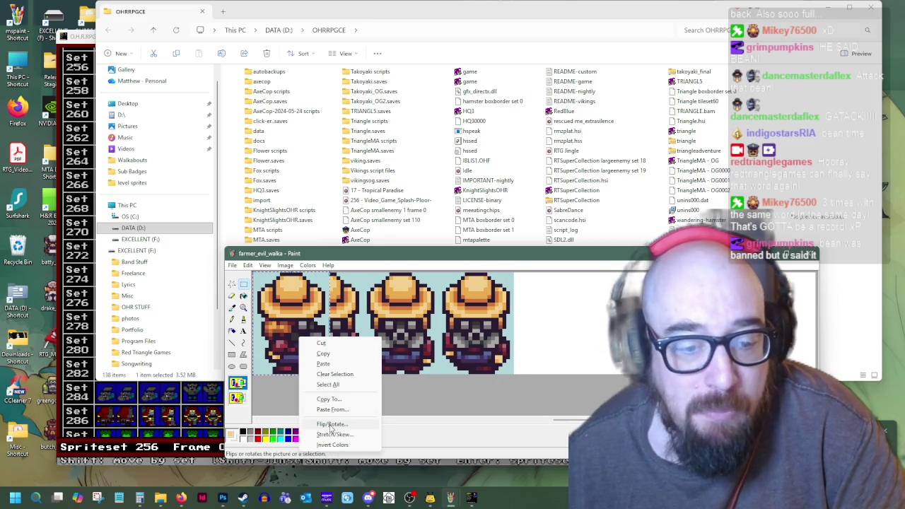
{"action": "left_click", "coordinate": [330, 425]}
{"action": "left_click", "coordinate": [367, 305]}
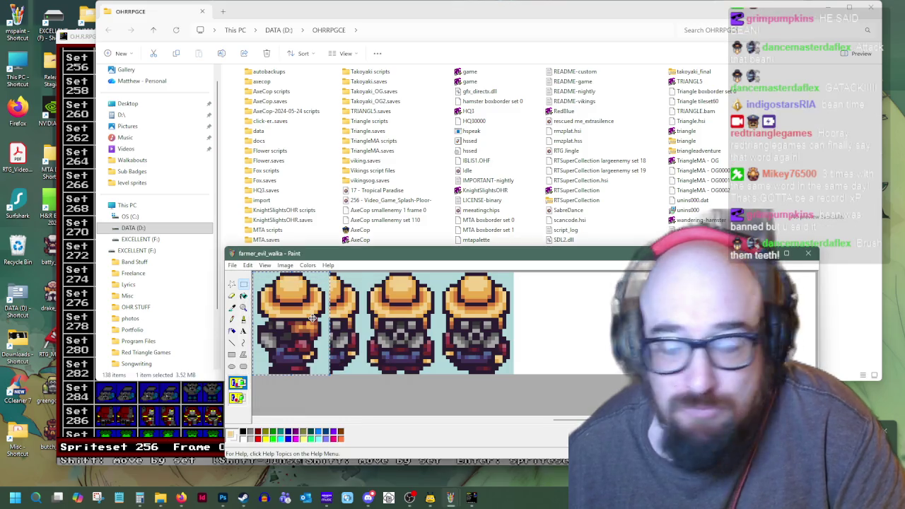
{"action": "left_click_drag", "start_coordinate": [286, 346], "coordinate": [774, 347]}
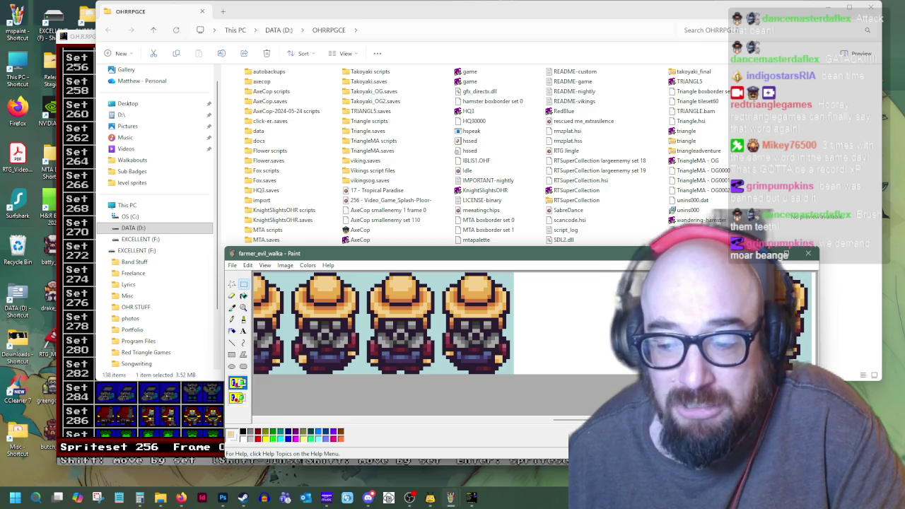
{"action": "left_click_drag", "start_coordinate": [559, 420], "coordinate": [472, 428]}
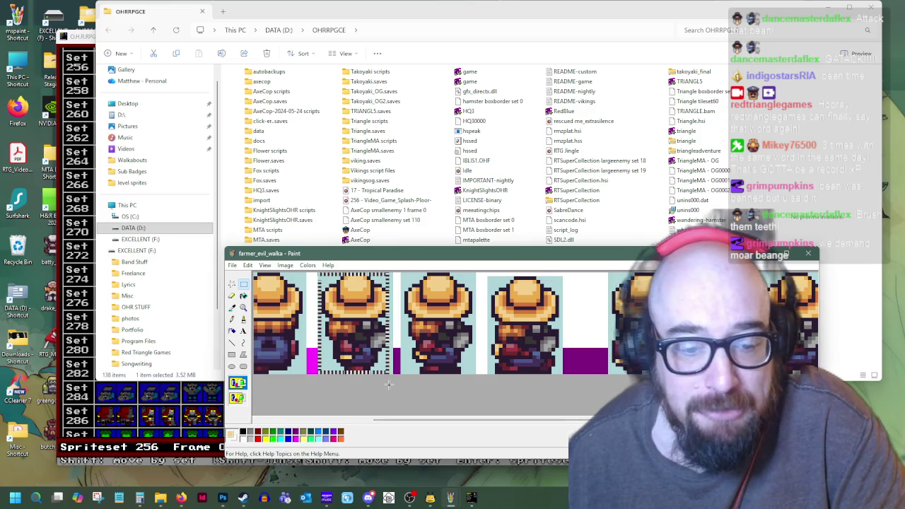
- Copy another side-view frame, paste it flipped horizontally after the last back-view farmer
{"action": "right_click", "coordinate": [362, 337]}
{"action": "left_click", "coordinate": [445, 429]}
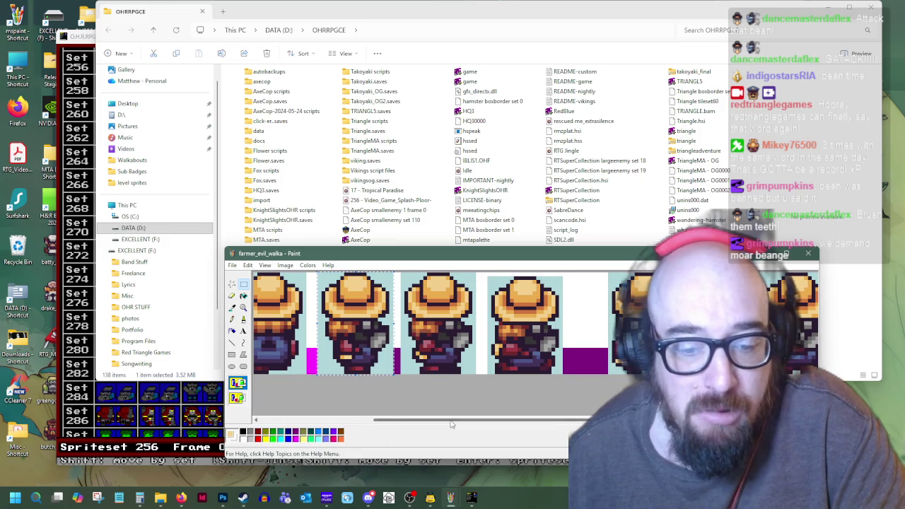
{"action": "left_click_drag", "start_coordinate": [451, 424], "coordinate": [633, 425]}
{"action": "right_click", "coordinate": [560, 321]}
{"action": "left_click", "coordinate": [577, 347]}
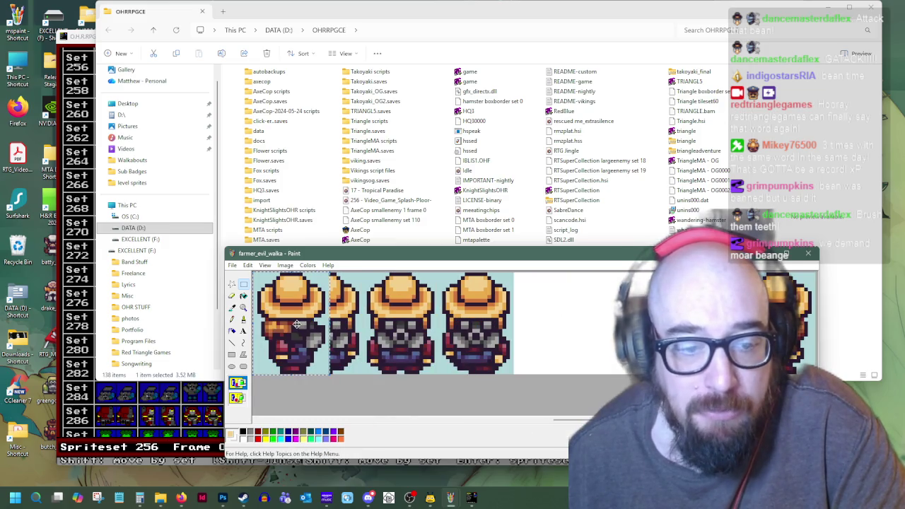
{"action": "right_click", "coordinate": [290, 322]}
{"action": "left_click", "coordinate": [324, 409]}
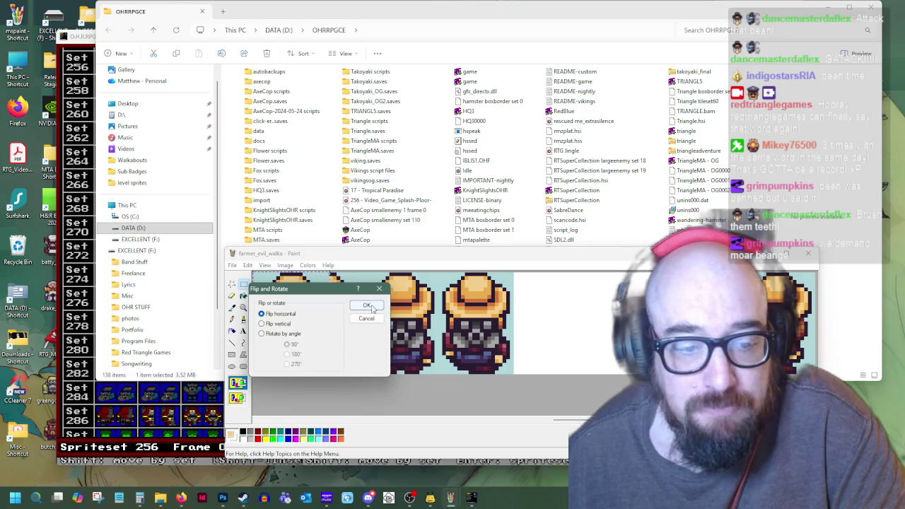
{"action": "left_click", "coordinate": [367, 305]}
{"action": "left_click_drag", "start_coordinate": [300, 319], "coordinate": [550, 324]}
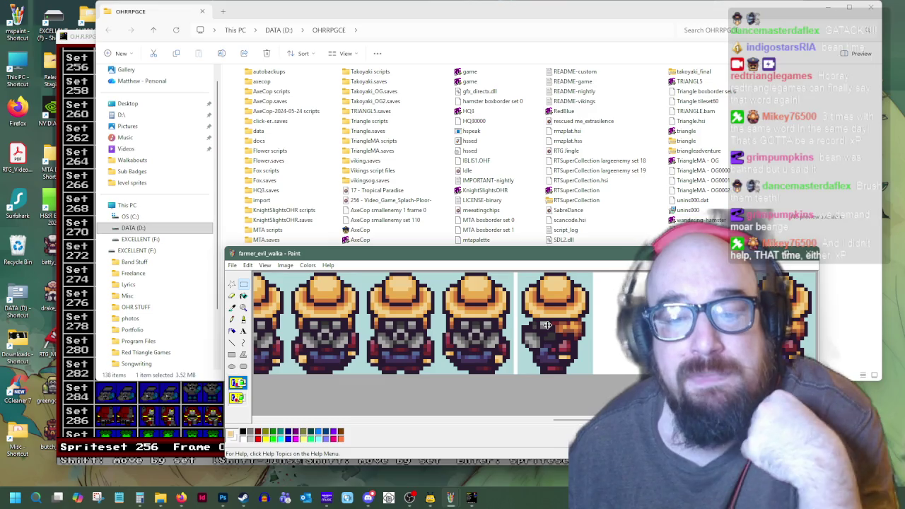
- Align the flipped frame, then place the pasted farmer frame at the row's end
{"action": "left_click_drag", "start_coordinate": [546, 324], "coordinate": [543, 325]}
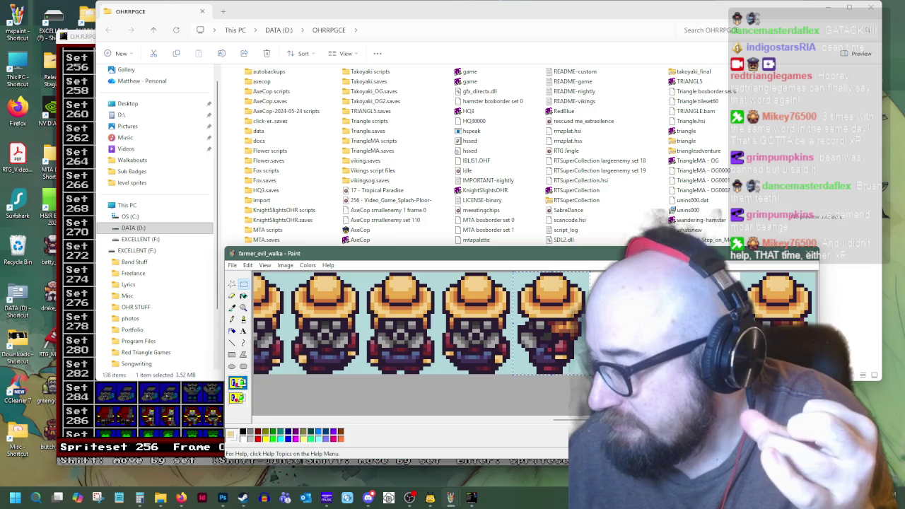
{"action": "key", "text": "Escape"}
{"action": "mouse_move", "coordinate": [633, 420]}
{"action": "left_mouse_down"}
{"action": "mouse_move", "coordinate": [443, 431]}
{"action": "mouse_move", "coordinate": [633, 431]}
{"action": "left_mouse_up"}
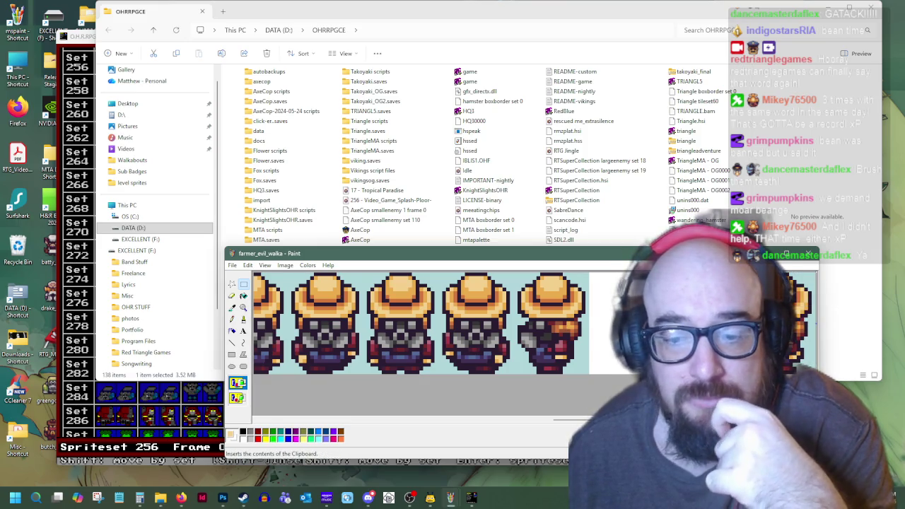
{"action": "left_click_drag", "start_coordinate": [260, 328], "coordinate": [609, 329]}
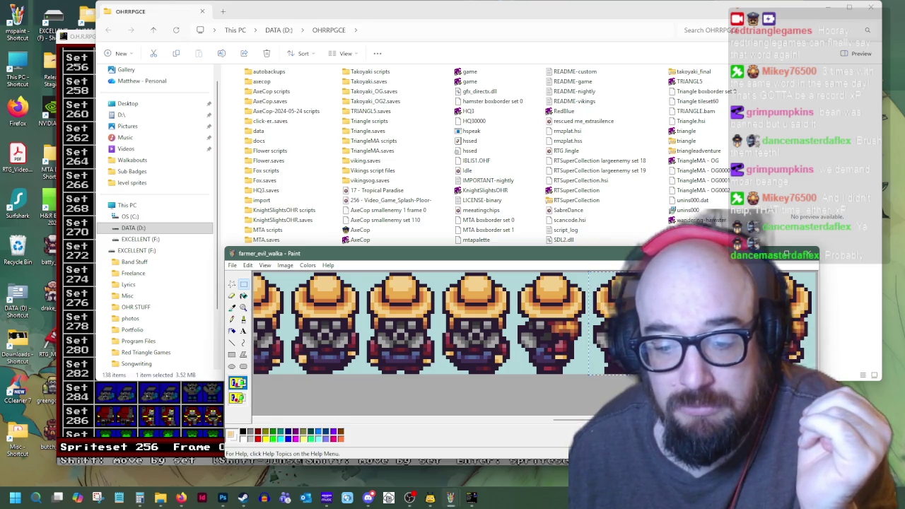
{"action": "left_click_drag", "start_coordinate": [612, 420], "coordinate": [445, 409]}
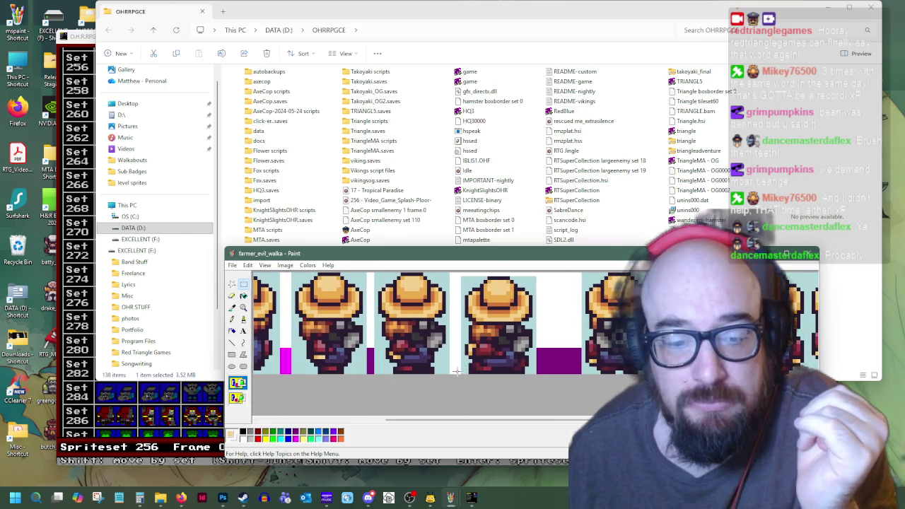
- Slide a side-view frame left over the magenta gap so it meets its neighbour
{"action": "left_click_drag", "start_coordinate": [355, 289], "coordinate": [369, 273]}
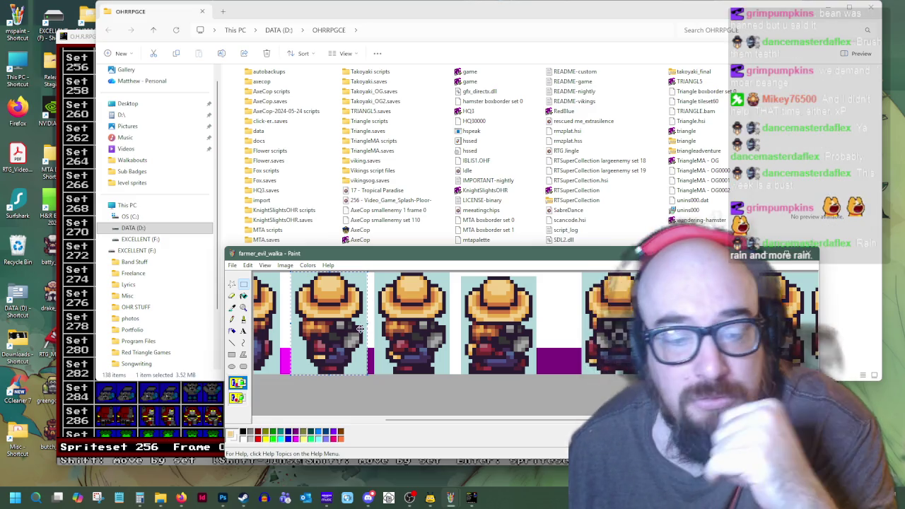
{"action": "left_click_drag", "start_coordinate": [331, 343], "coordinate": [321, 342]}
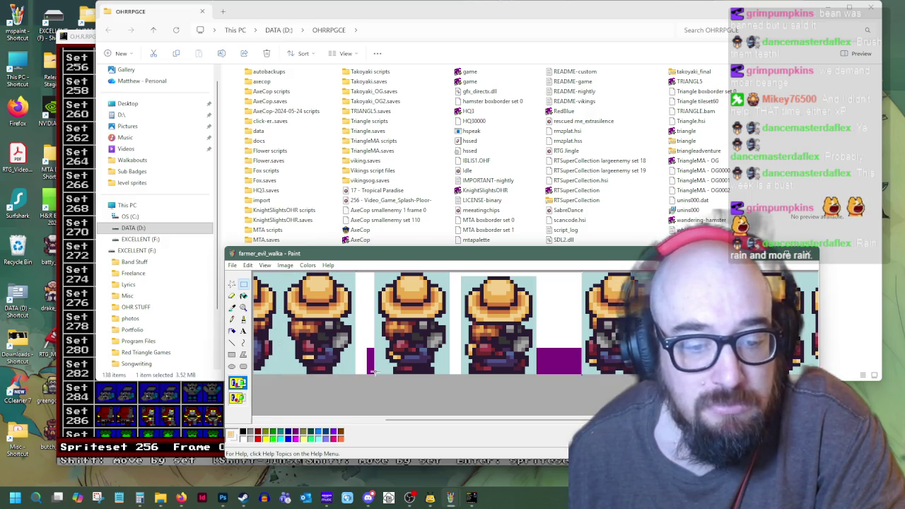
{"action": "left_click_drag", "start_coordinate": [403, 337], "coordinate": [387, 337]}
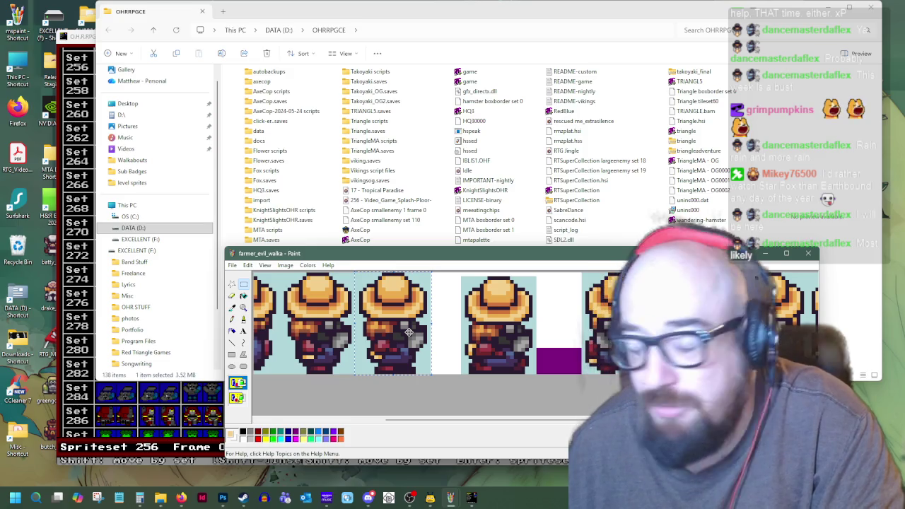
{"action": "left_click", "coordinate": [464, 382]}
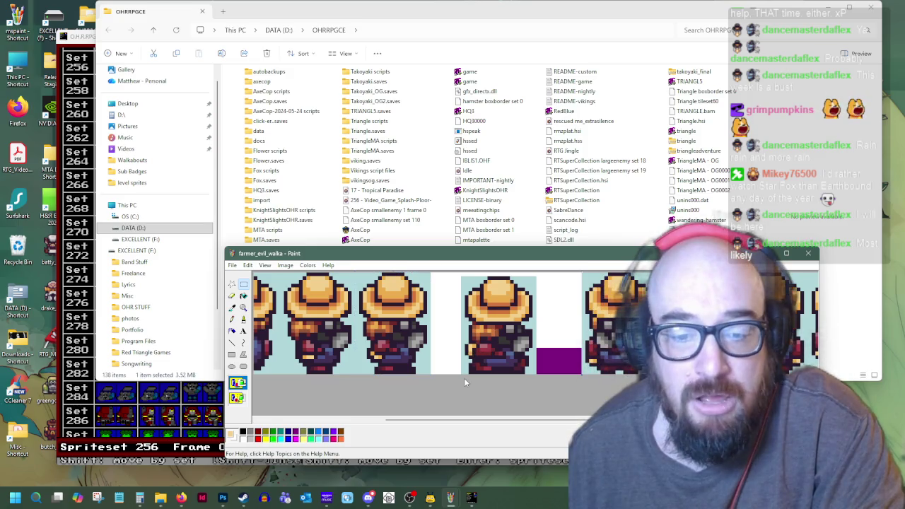
- Select the third side-view frame and copy it
{"action": "left_click_drag", "start_coordinate": [493, 291], "coordinate": [529, 260]}
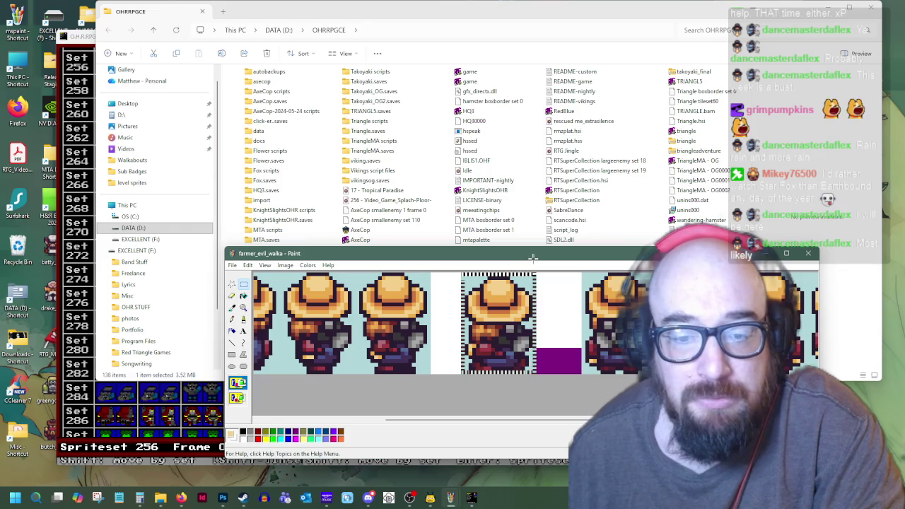
{"action": "right_click", "coordinate": [506, 295]}
{"action": "left_click", "coordinate": [531, 313]}
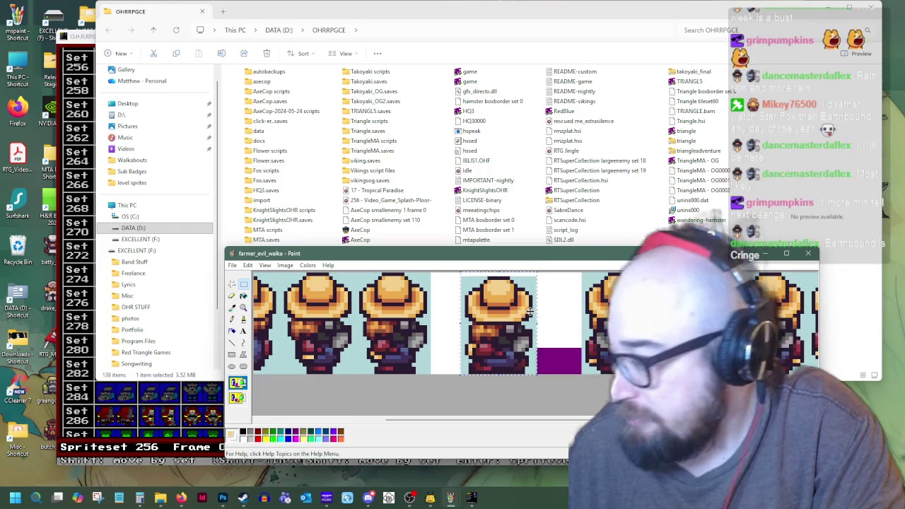